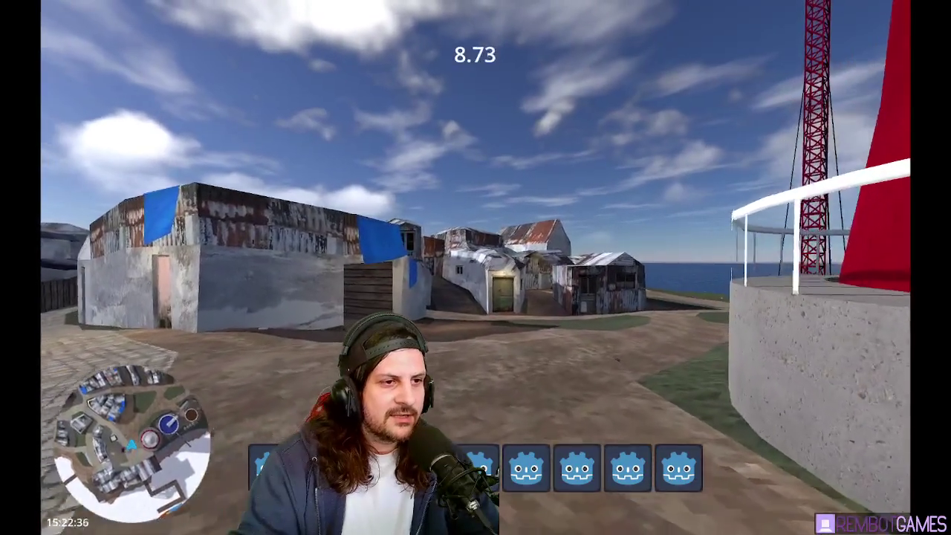
# Step: Get into the red cart while exploring the running village game
pyautogui.press('e')
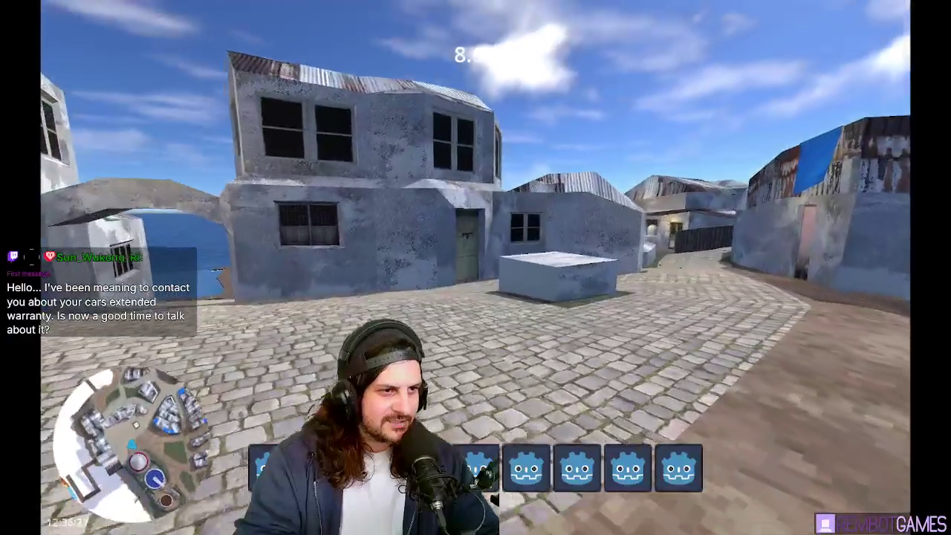
# Step: Fly over the roofs, piers and cobbled streets, then stop the game with F8
pyautogui.press('w')
pyautogui.press('w')
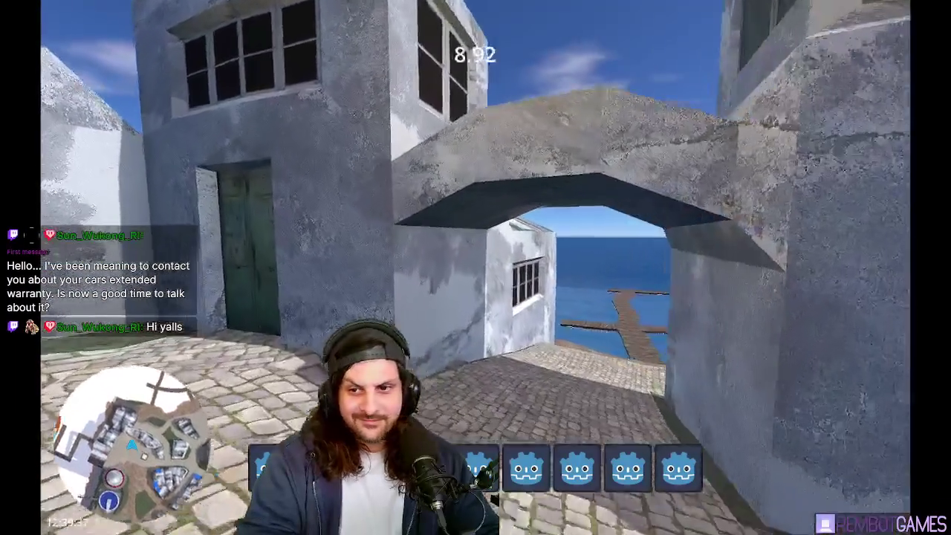
pyautogui.press('w')
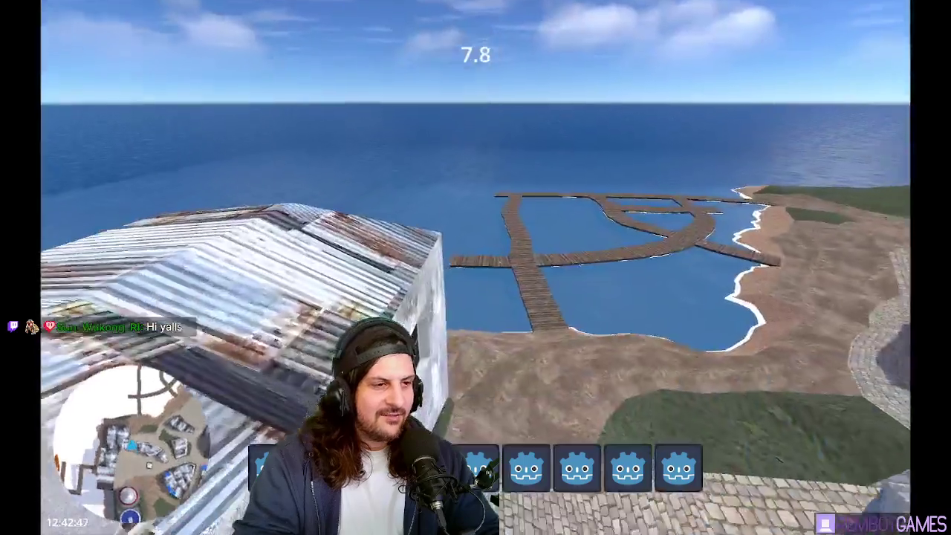
pyautogui.press('w')
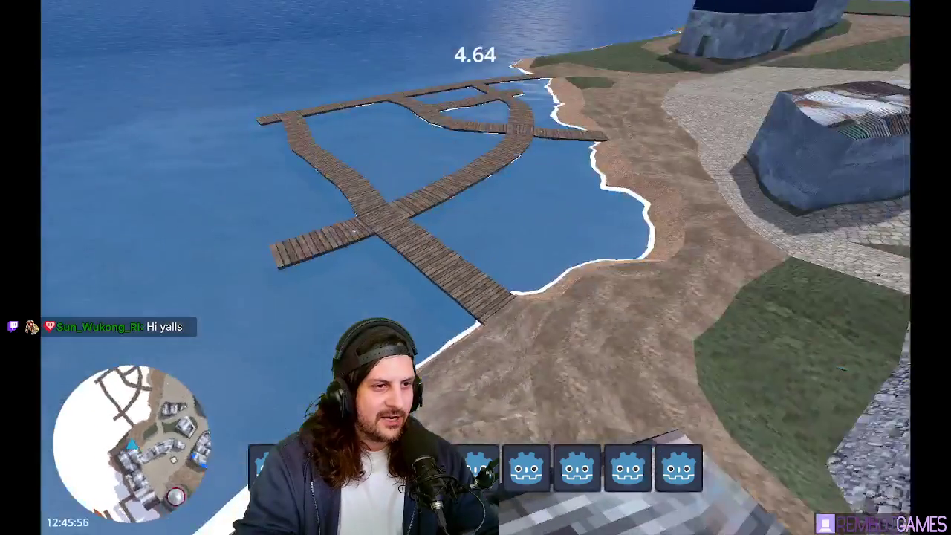
pyautogui.press('w')
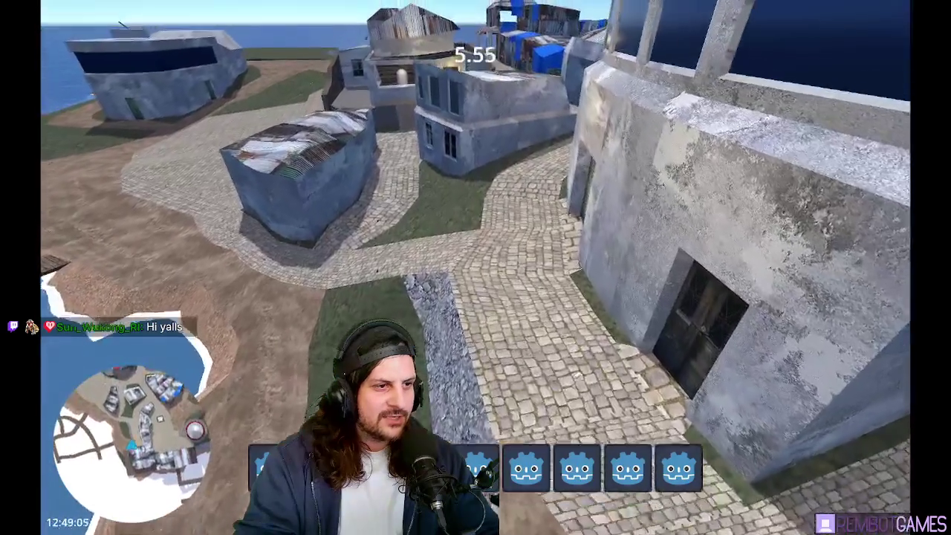
pyautogui.press('w')
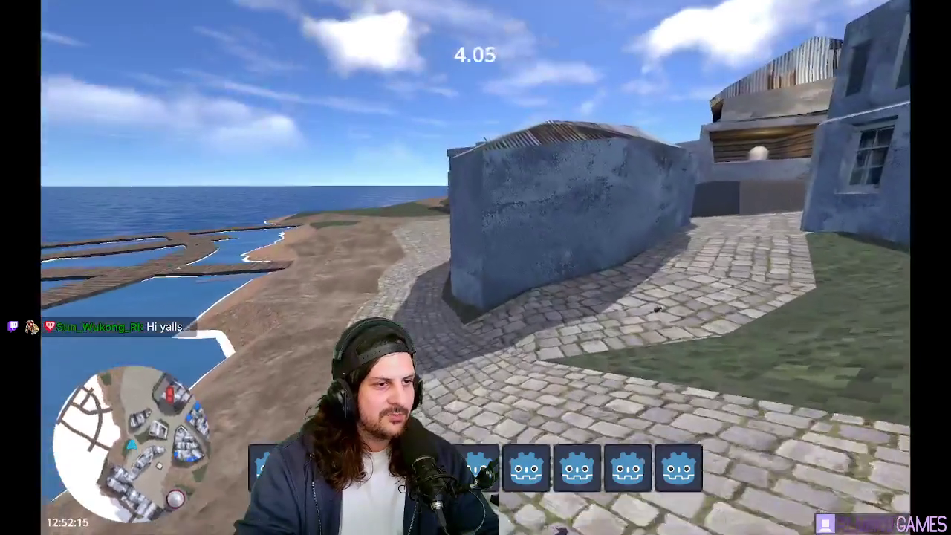
pyautogui.press('w')
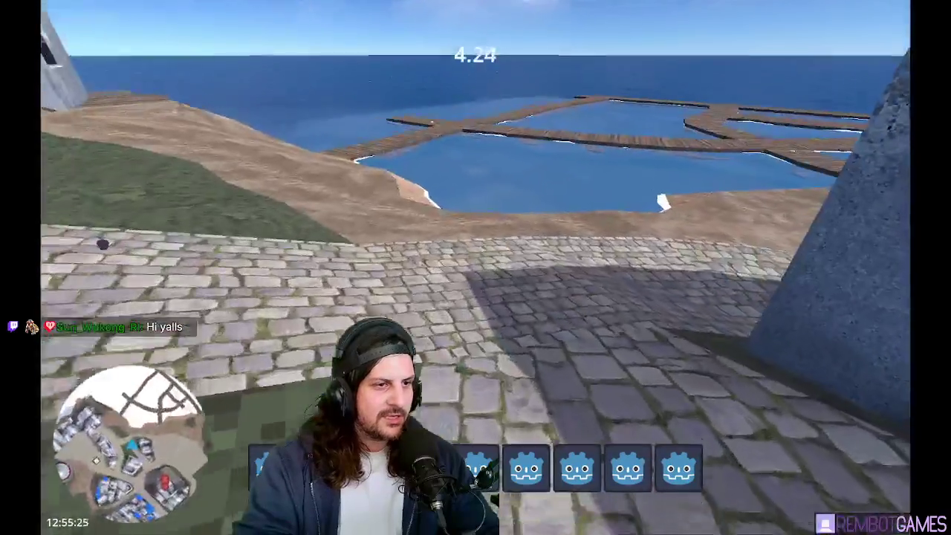
pyautogui.press('w')
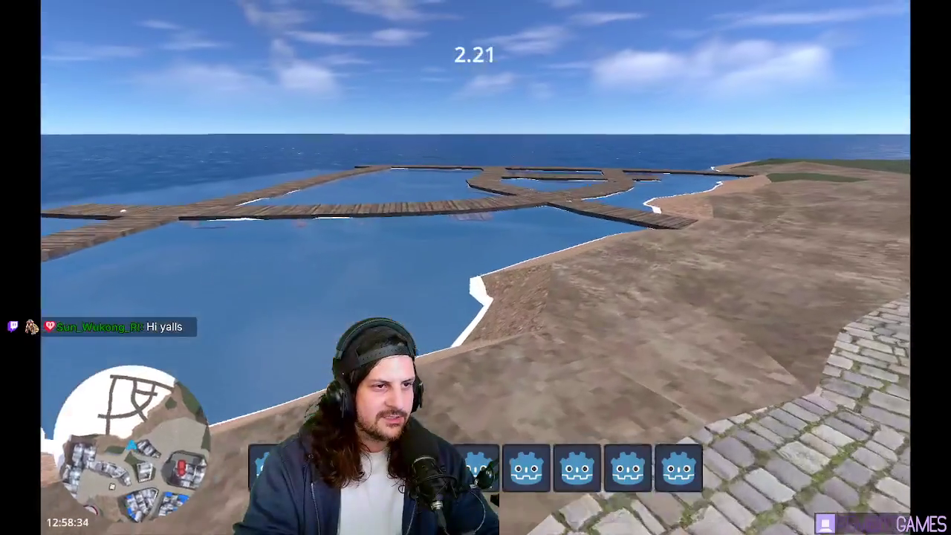
pyautogui.press('w')
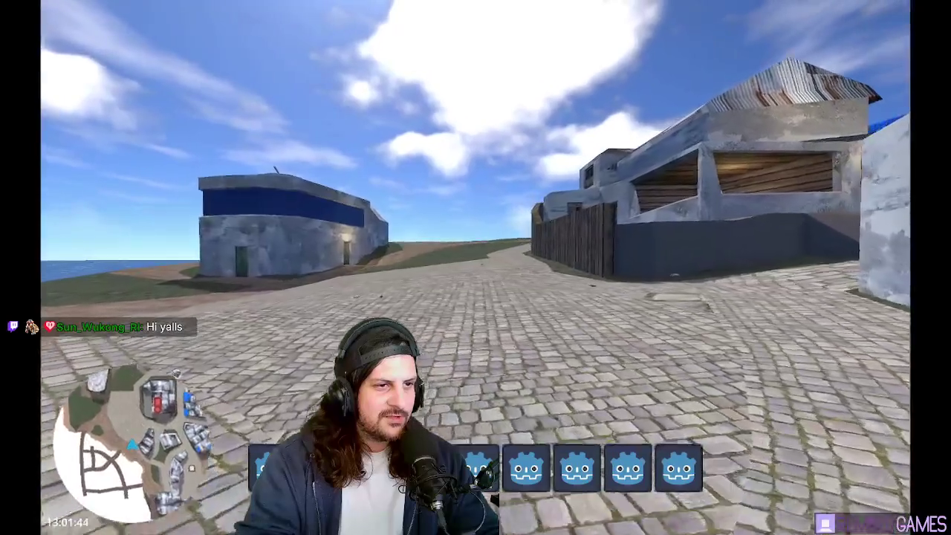
pyautogui.press('F8')
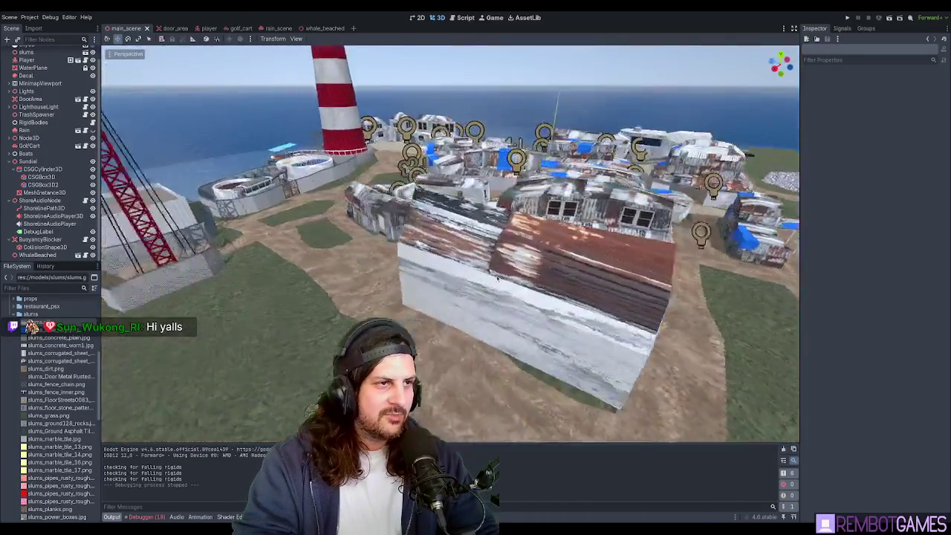
pyautogui.moveTo(498, 279); pyautogui.dragTo(401, 283, button='middle')
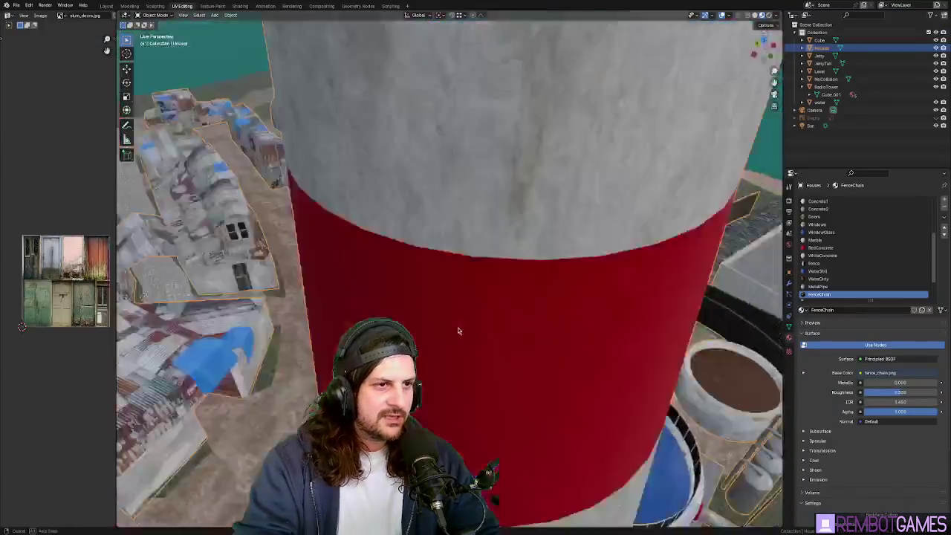
# Step: Put the Houses mesh into Edit Mode with the lighthouse and chapel in view
pyautogui.moveTo(458, 331)
pyautogui.mouseDown(button='middle')
pyautogui.moveTo(431, 300)
pyautogui.moveTo(604, 356)
pyautogui.moveTo(397, 297)
pyautogui.moveTo(457, 261)
pyautogui.mouseUp(button='middle')
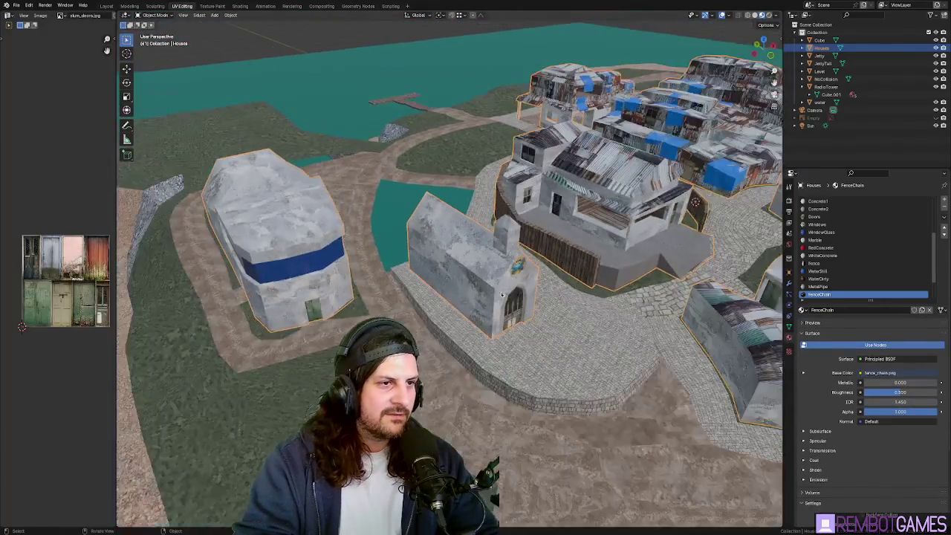
pyautogui.press('Tab')
pyautogui.scroll(8, 457, 262)
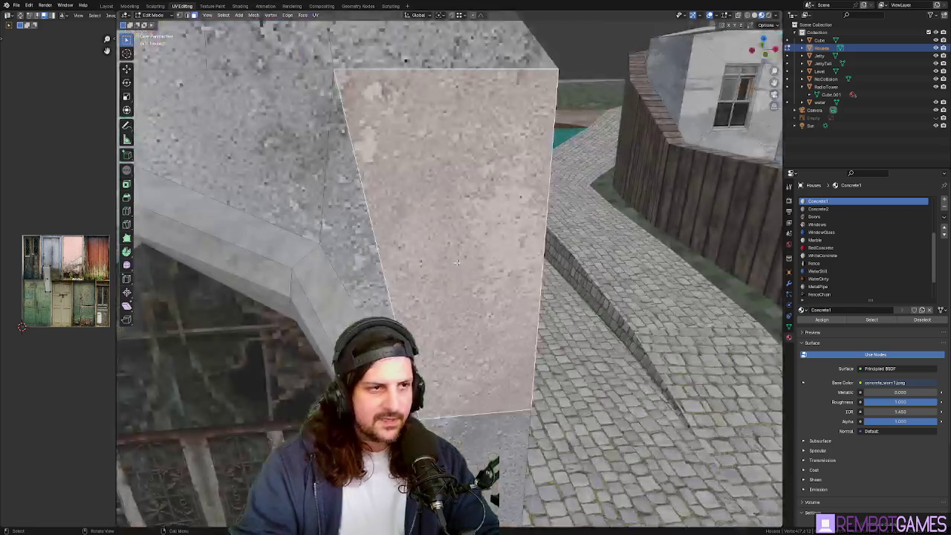
# Step: Zoom to the chapel tower and unwrap one selected tower face
pyautogui.scroll(-4, 457, 262)
pyautogui.scroll(-4, 457, 261)
pyautogui.moveTo(457, 262)
pyautogui.mouseDown(button='middle')
pyautogui.moveTo(473, 306)
pyautogui.moveTo(509, 269)
pyautogui.moveTo(523, 286)
pyautogui.mouseUp(button='middle')
pyautogui.click(507, 275)
pyautogui.click(530, 259)
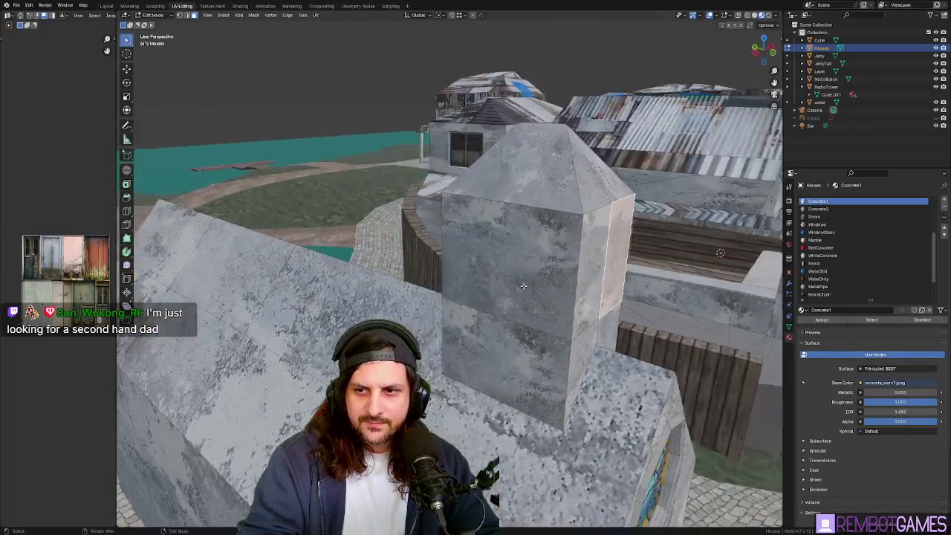
pyautogui.press('u')
pyautogui.click(490, 249)
# Step: Unwrap a second, smaller face on the tower
pyautogui.moveTo(490, 249)
pyautogui.mouseDown(button='middle')
pyautogui.moveTo(400, 282)
pyautogui.moveTo(570, 308)
pyautogui.mouseUp(button='middle')
pyautogui.keyDown('shift'); pyautogui.click(570, 308); pyautogui.keyUp('shift')
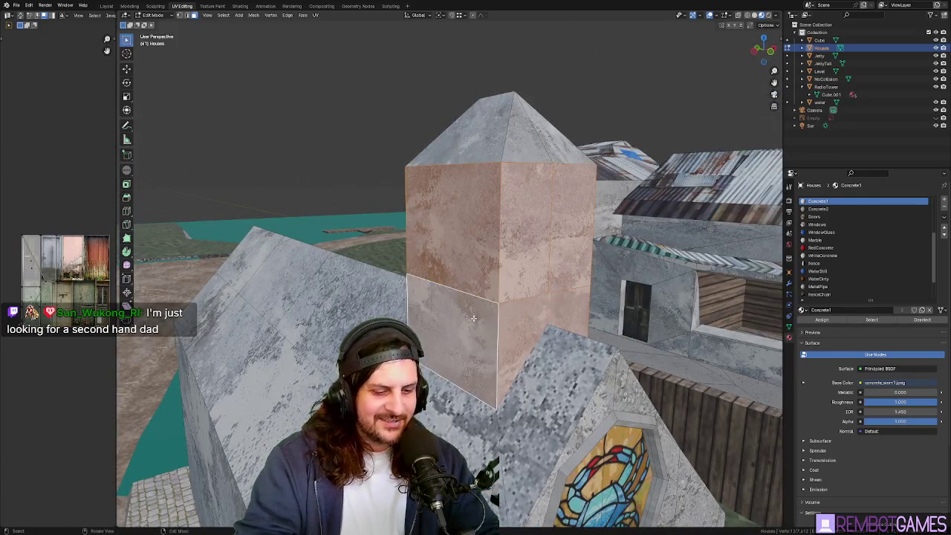
pyautogui.press('u')
pyautogui.click(471, 321)
# Step: Re-unwrap two more tower faces together and leave Edit Mode to check the texture
pyautogui.moveTo(471, 321)
pyautogui.mouseDown(button='middle')
pyautogui.moveTo(364, 299)
pyautogui.moveTo(416, 260)
pyautogui.moveTo(457, 208)
pyautogui.moveTo(450, 199)
pyautogui.moveTo(523, 227)
pyautogui.moveTo(519, 209)
pyautogui.moveTo(546, 255)
pyautogui.mouseUp(button='middle')
pyautogui.keyDown('shift'); pyautogui.click(435, 186); pyautogui.keyUp('shift')
pyautogui.keyDown('shift'); pyautogui.click(467, 200); pyautogui.keyUp('shift')
pyautogui.press('u')
pyautogui.click(450, 198)
pyautogui.press('Tab')
pyautogui.press('Tab')
# Step: Select tower faces including both slopes of the pyramid top
pyautogui.keyDown('shift'); pyautogui.click(568, 211); pyautogui.keyUp('shift')
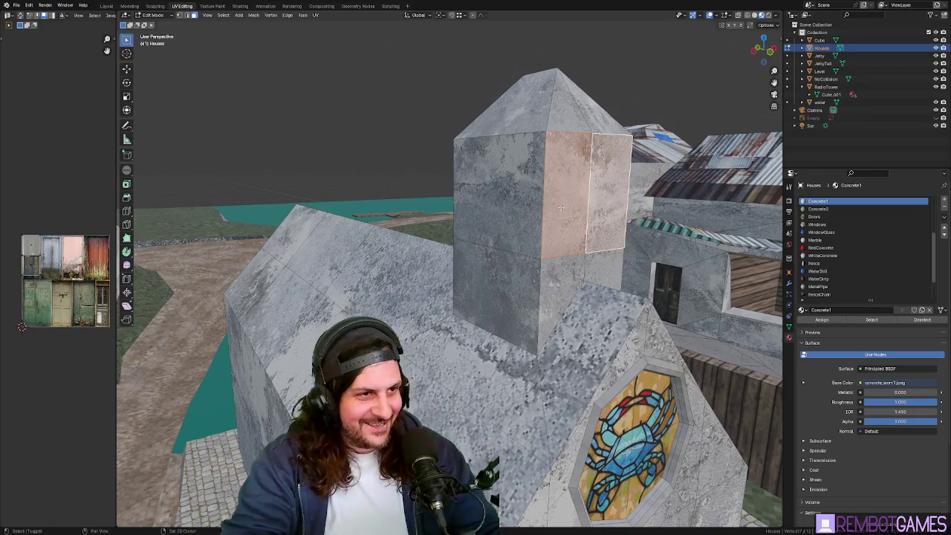
pyautogui.keyDown('shift'); pyautogui.click(561, 207); pyautogui.keyUp('shift')
pyautogui.moveTo(562, 207); pyautogui.dragTo(495, 214, button='middle')
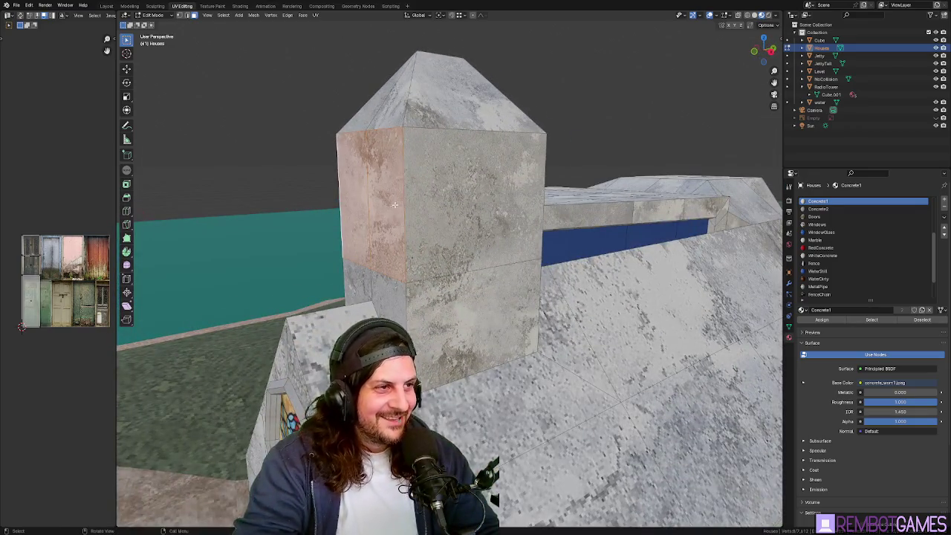
pyautogui.moveTo(395, 204); pyautogui.dragTo(558, 145, button='middle')
pyautogui.click(561, 143)
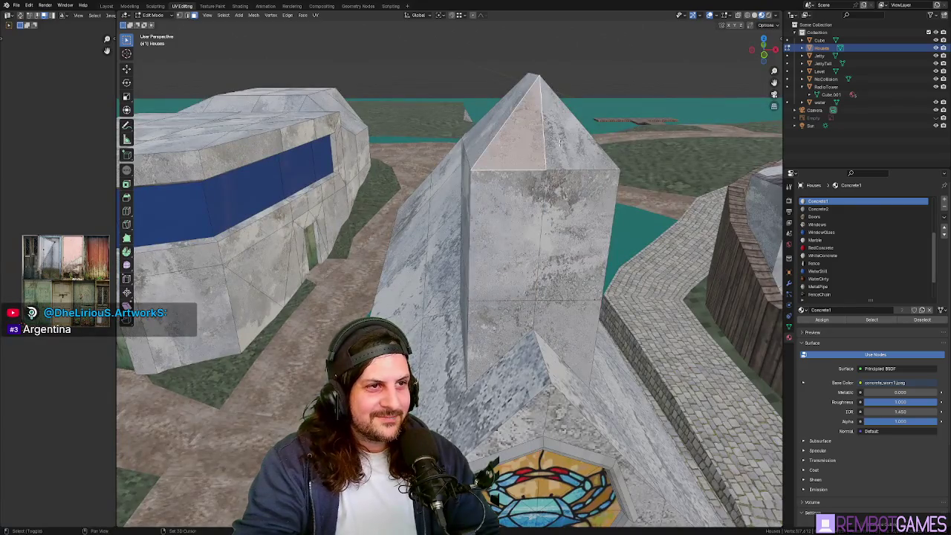
pyautogui.keyDown('shift'); pyautogui.click(561, 143); pyautogui.keyUp('shift')
pyautogui.rightClick(538, 192)
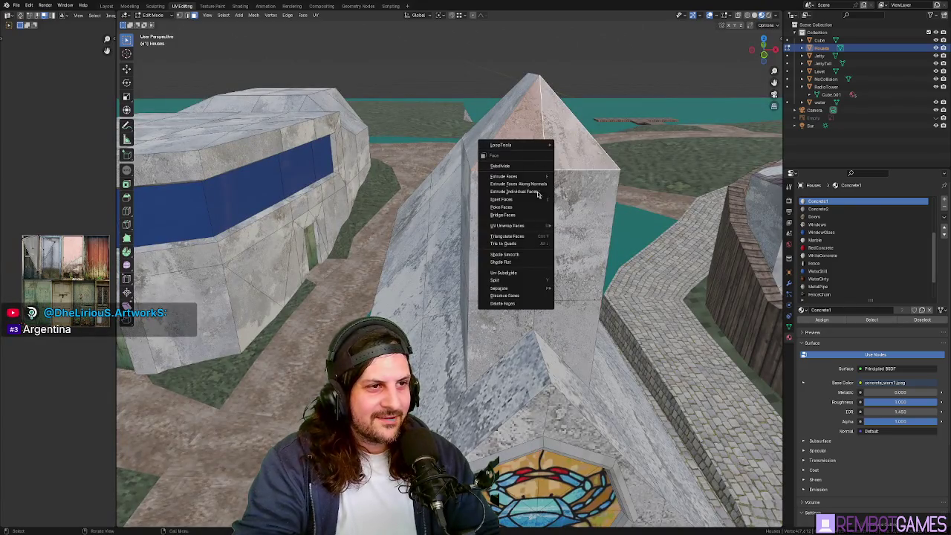
# Step: Smooth-shade the selected faces and convert the tower's front triangles with Tris to Quads
pyautogui.click(510, 256)
pyautogui.click(561, 217)
pyautogui.rightClick(565, 217)
pyautogui.click(564, 213)
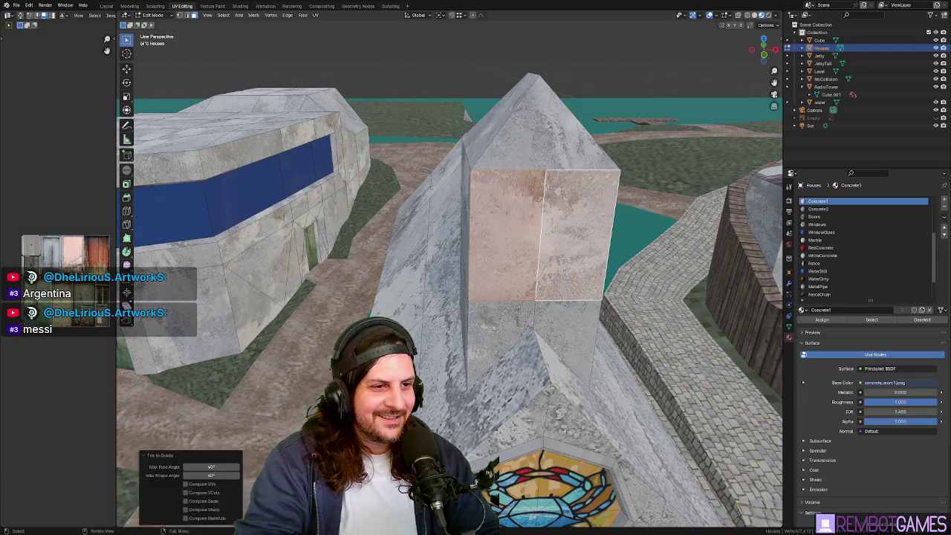
pyautogui.moveTo(564, 213); pyautogui.dragTo(535, 248, button='middle')
pyautogui.moveTo(496, 300); pyautogui.dragTo(529, 259, button='middle')
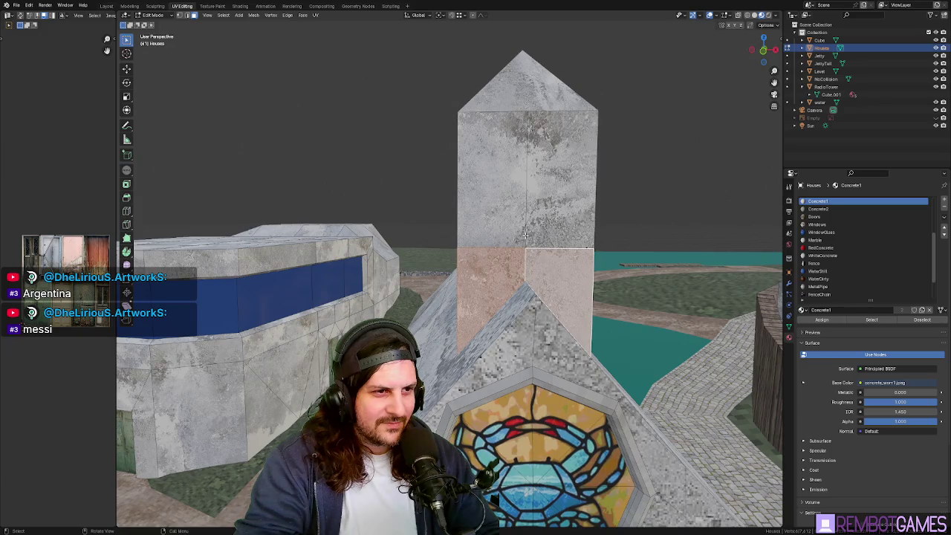
pyautogui.moveTo(517, 235); pyautogui.dragTo(538, 267, button='middle')
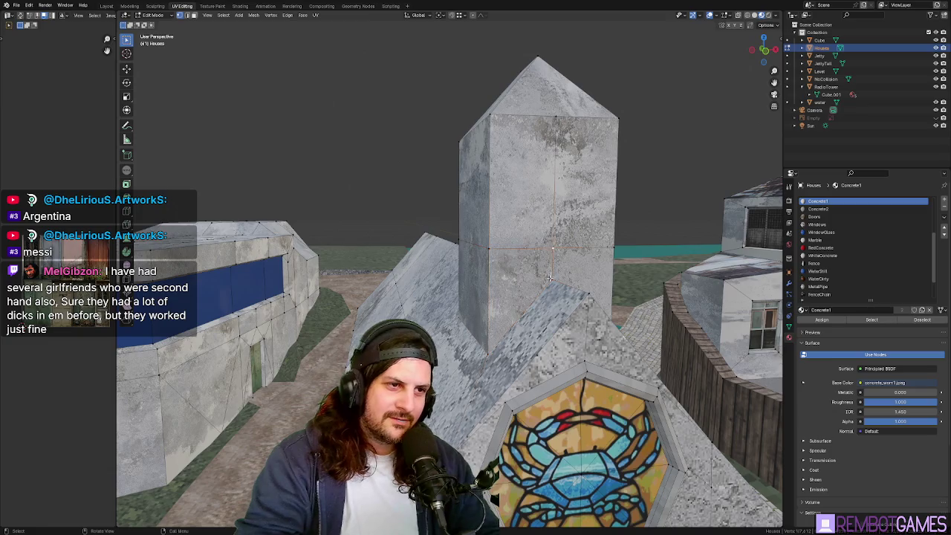
# Step: Lower the selected tower geometry about 0.255 m along Z
pyautogui.press('g')
pyautogui.press('z')
pyautogui.click(594, 287)
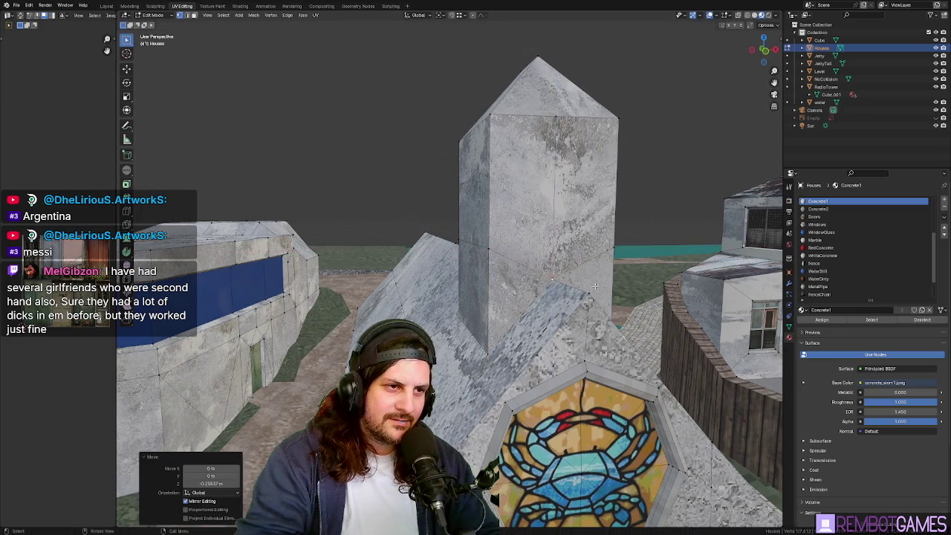
pyautogui.scroll(3, 552, 280)
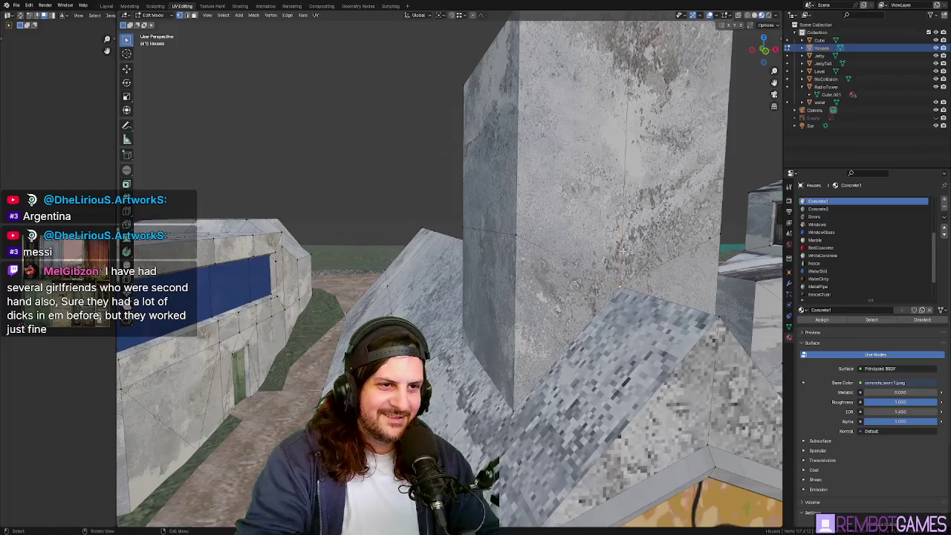
# Step: Merge the selected tower vertices At First, undoing a wrong merge
pyautogui.click(621, 284)
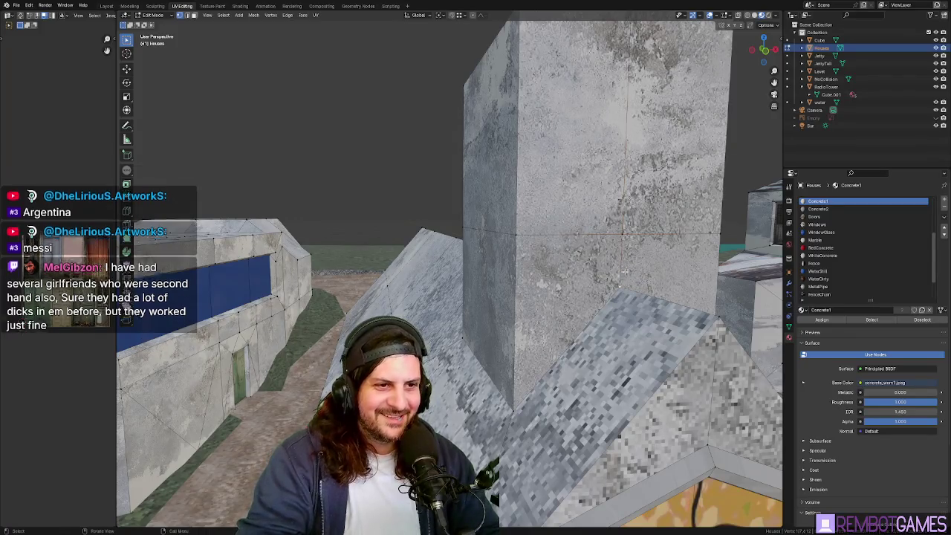
pyautogui.press('m')
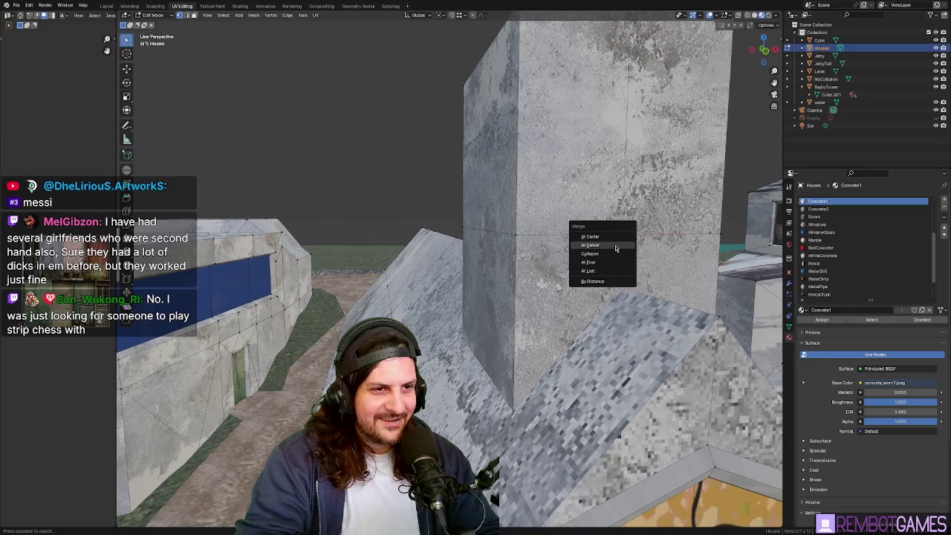
pyautogui.click(615, 247)
pyautogui.hotkey('ctrl', 'z')
pyautogui.press('m')
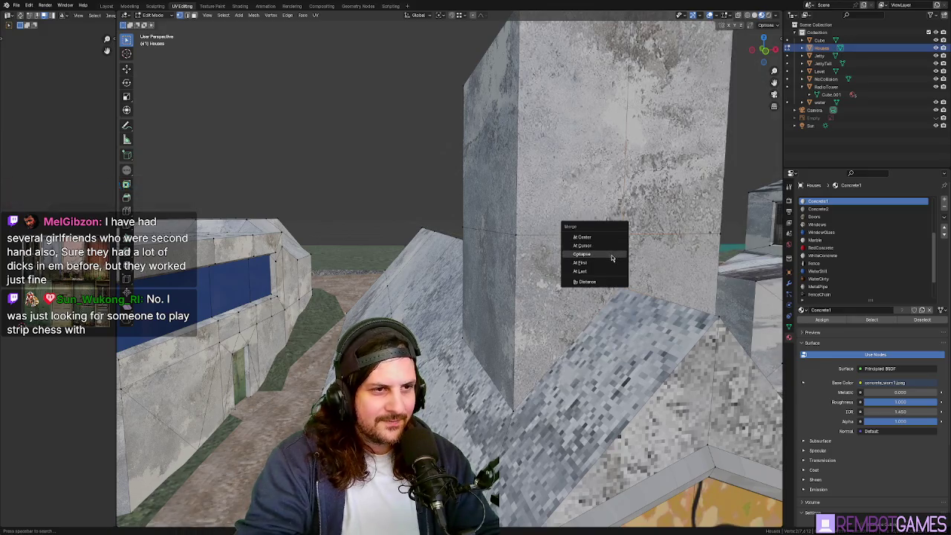
pyautogui.click(612, 255)
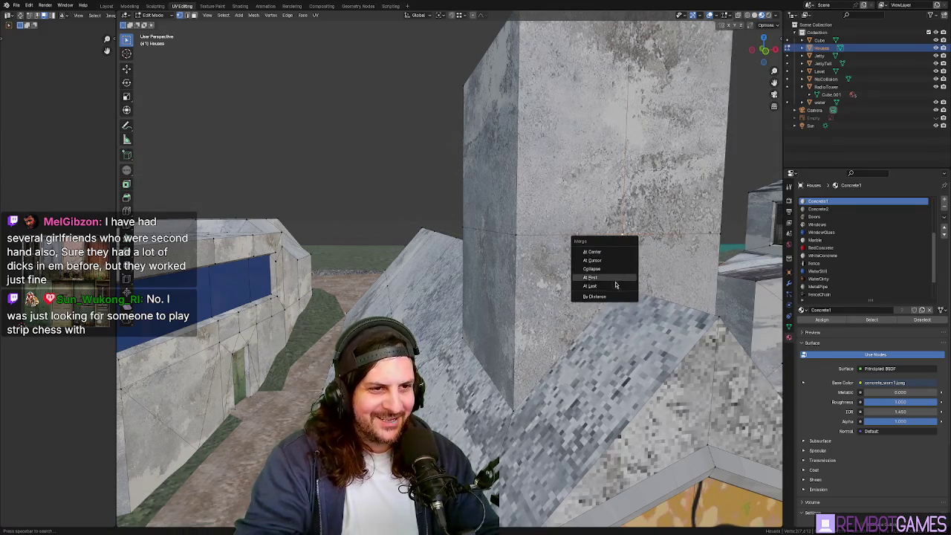
pyautogui.click(612, 280)
pyautogui.moveTo(612, 280); pyautogui.dragTo(387, 275, button='middle')
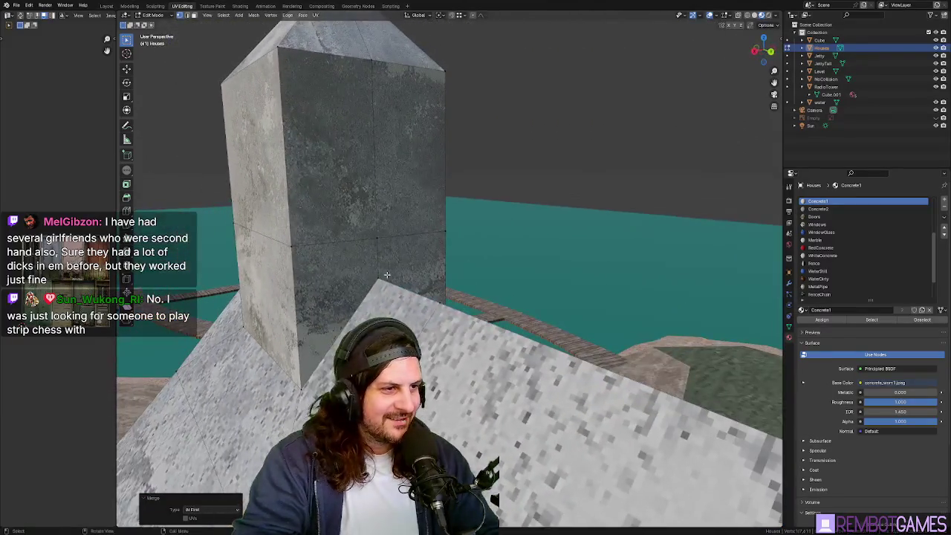
# Step: Merge the roof-peak and corner vertices At First
pyautogui.keyDown('shift'); pyautogui.click(379, 278); pyautogui.keyUp('shift')
pyautogui.keyDown('shift'); pyautogui.click(376, 239); pyautogui.keyUp('shift')
pyautogui.press('m')
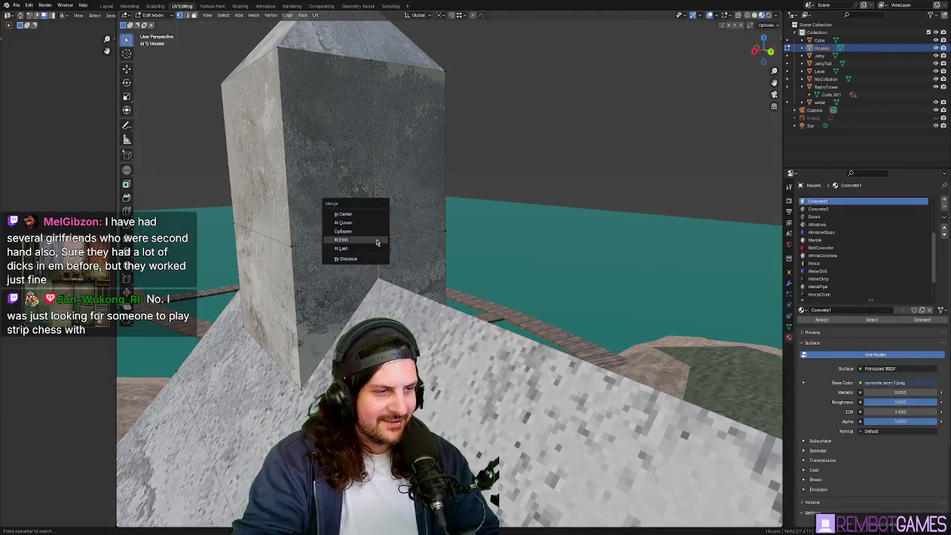
pyautogui.click(377, 241)
# Step: Lower the tower wall edge by 0.255 m along Z
pyautogui.moveTo(377, 241)
pyautogui.mouseDown(button='middle')
pyautogui.moveTo(295, 259)
pyautogui.moveTo(582, 246)
pyautogui.mouseUp(button='middle')
pyautogui.scroll(3, 296, 259)
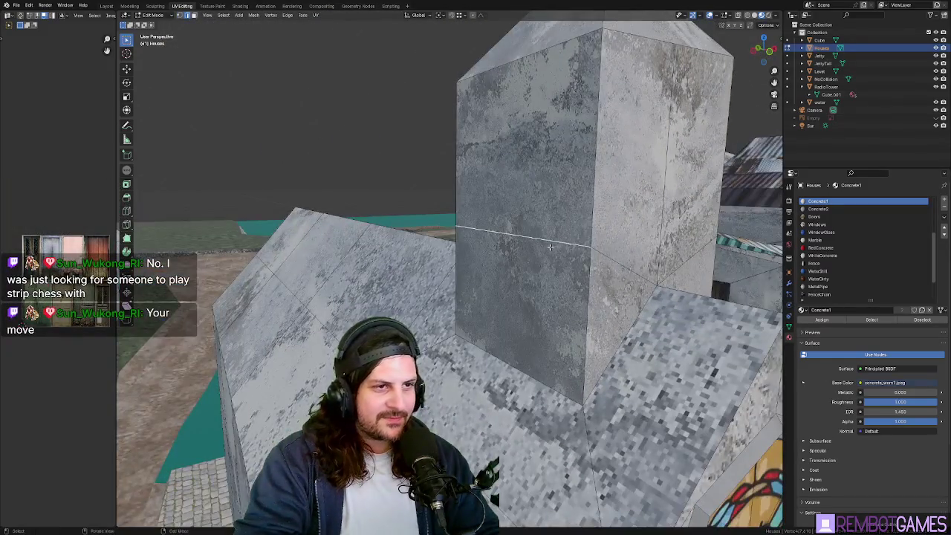
pyautogui.scroll(1, 582, 246)
pyautogui.press('g')
pyautogui.press('z')
pyautogui.click(582, 257)
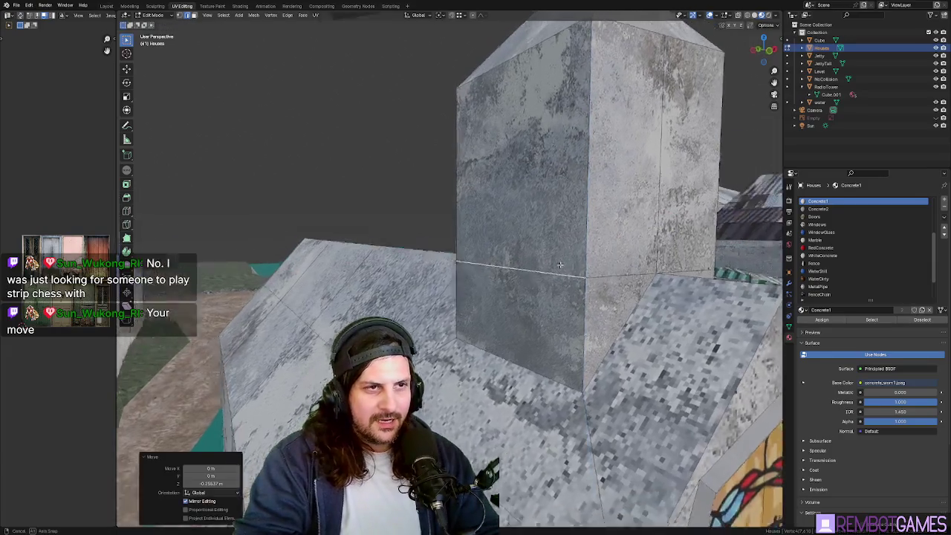
pyautogui.moveTo(582, 256); pyautogui.dragTo(565, 267, button='middle')
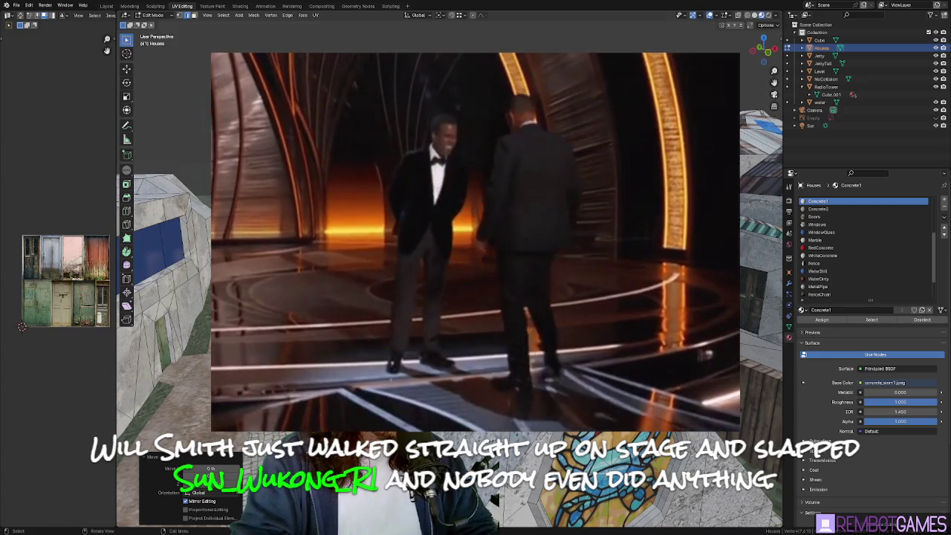
pyautogui.moveTo(476, 297); pyautogui.dragTo(416, 275, button='middle')
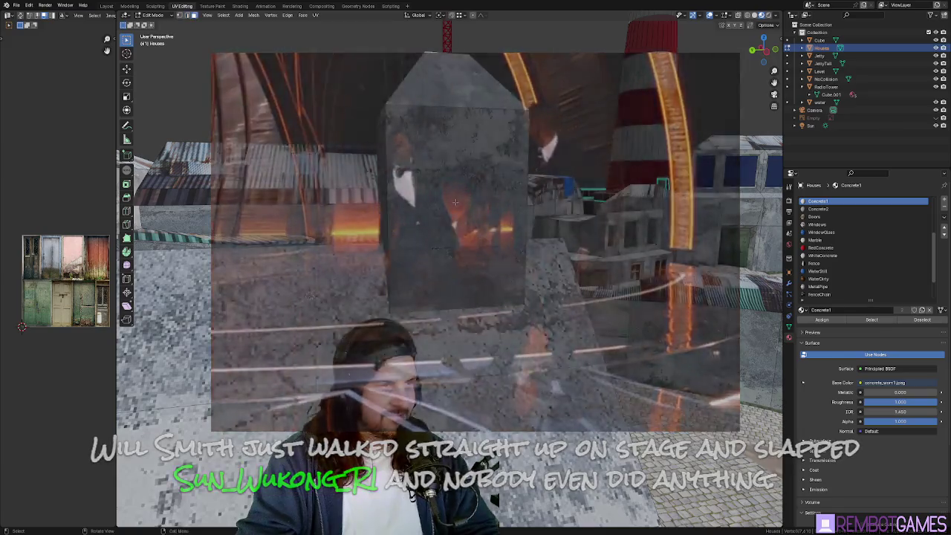
pyautogui.moveTo(475, 245)
pyautogui.mouseDown(button='middle')
pyautogui.moveTo(496, 214)
pyautogui.moveTo(479, 171)
pyautogui.moveTo(481, 125)
pyautogui.mouseUp(button='middle')
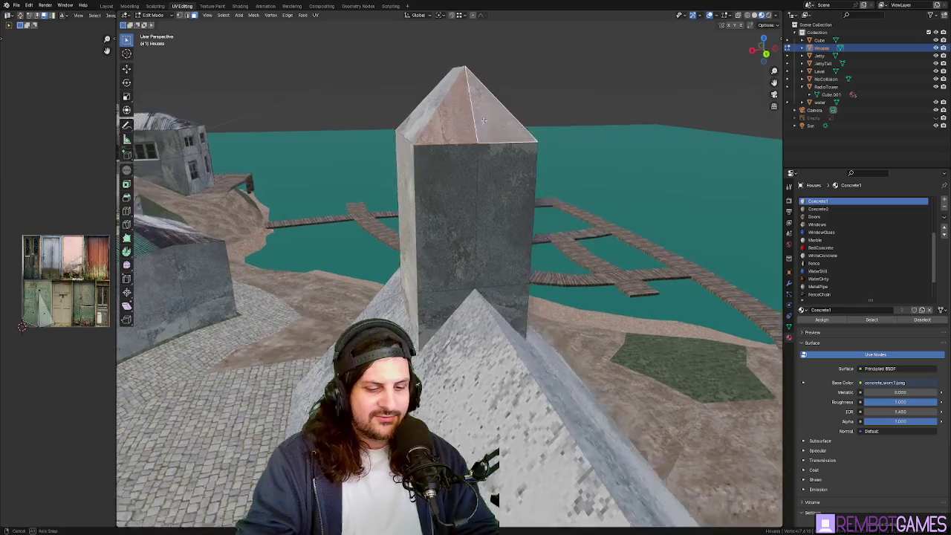
# Step: Convert the tower's top and right wall triangles into quads with Tris to Quads
pyautogui.press('u')
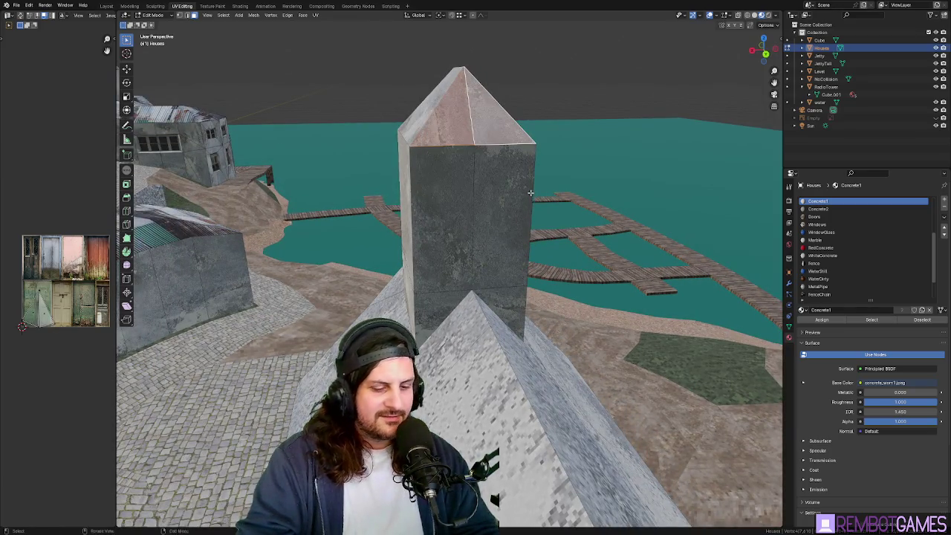
pyautogui.rightClick(489, 139)
pyautogui.moveTo(530, 194)
pyautogui.mouseDown(button='middle')
pyautogui.moveTo(490, 139)
pyautogui.moveTo(430, 216)
pyautogui.mouseUp(button='middle')
pyautogui.click(468, 138)
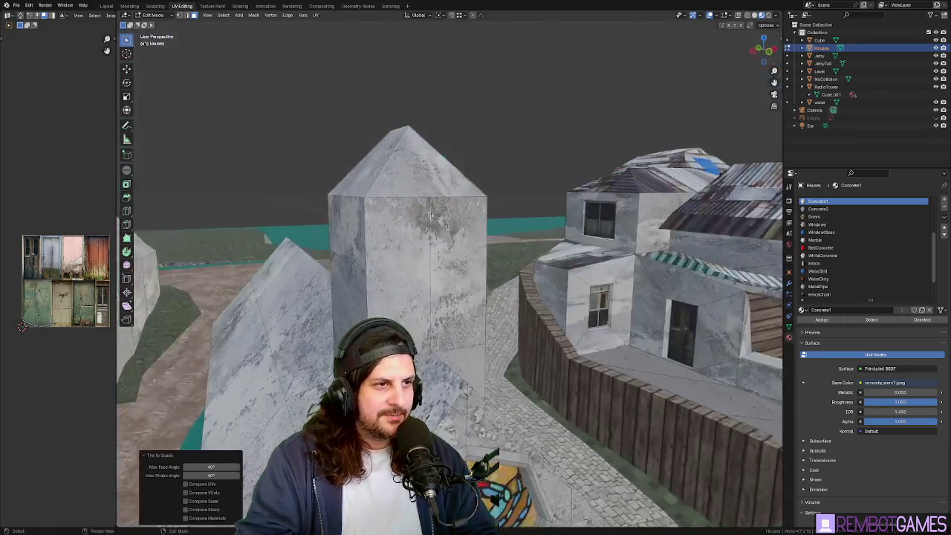
pyautogui.click(430, 216)
pyautogui.click(446, 250)
pyautogui.rightClick(446, 249)
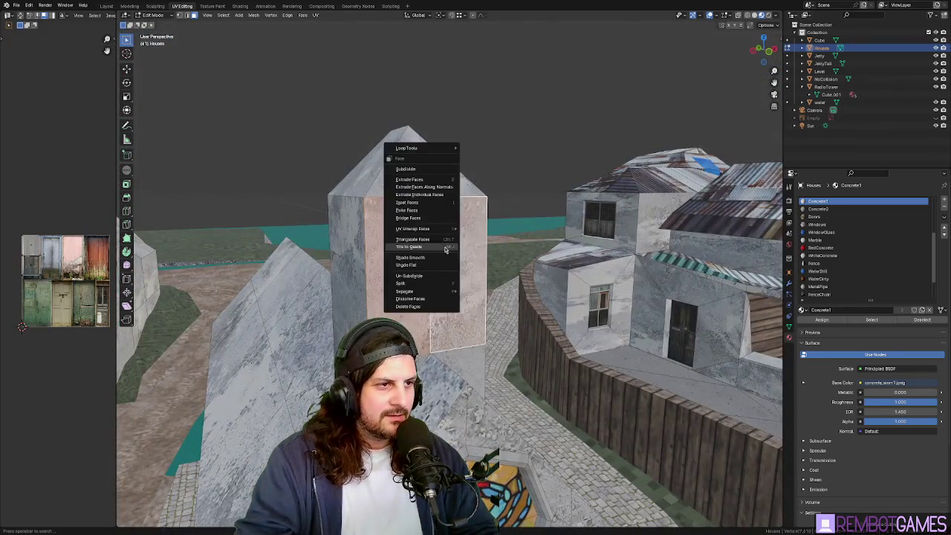
pyautogui.click(413, 247)
# Step: Clear the selection and pick two adjacent tower wall faces
pyautogui.moveTo(413, 247); pyautogui.dragTo(447, 224, button='middle')
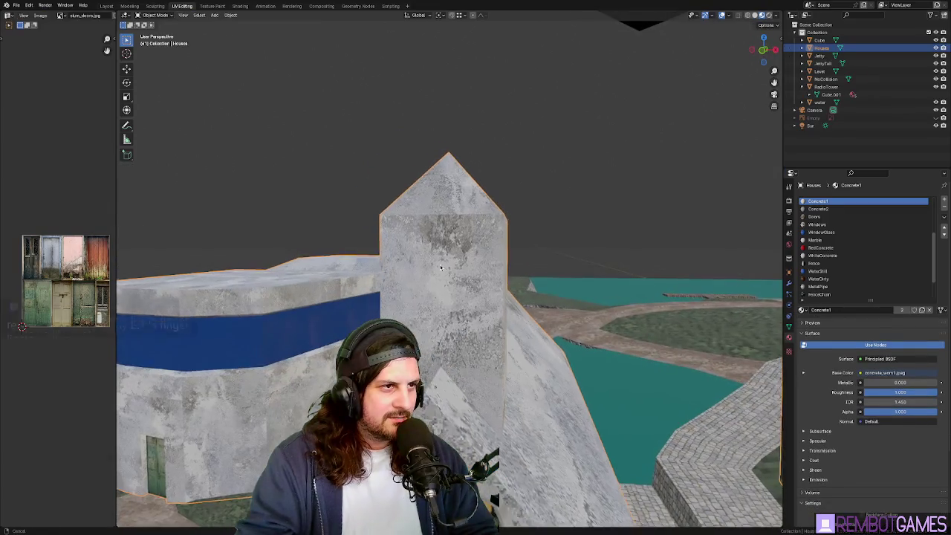
pyautogui.rightClick(440, 214)
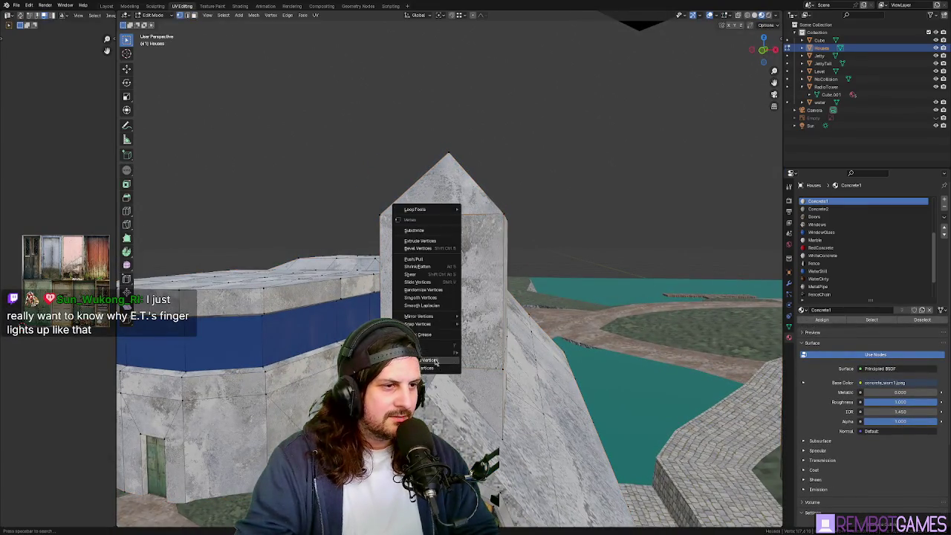
pyautogui.moveTo(437, 361); pyautogui.dragTo(476, 320, button='middle')
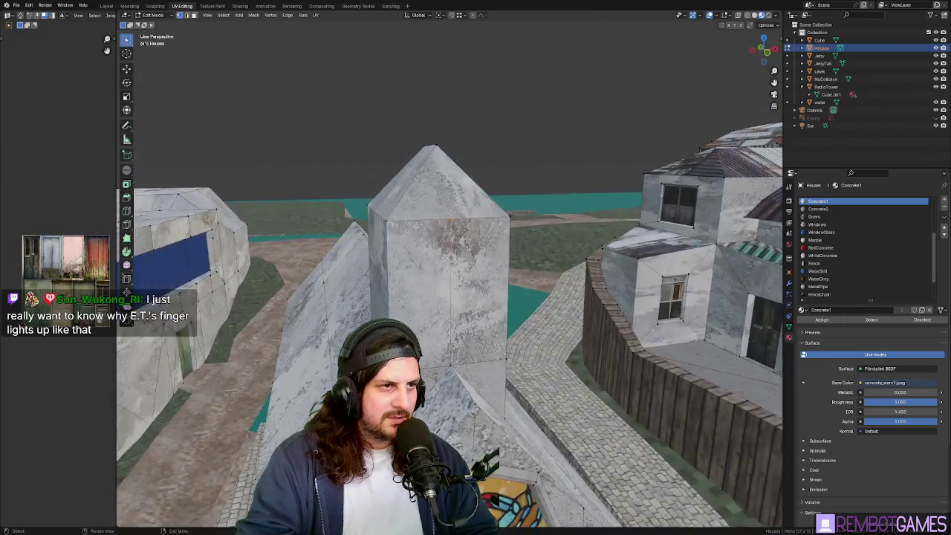
pyautogui.moveTo(440, 226)
pyautogui.mouseDown(button='middle')
pyautogui.moveTo(424, 255)
pyautogui.moveTo(444, 286)
pyautogui.mouseUp(button='middle')
pyautogui.click(429, 274)
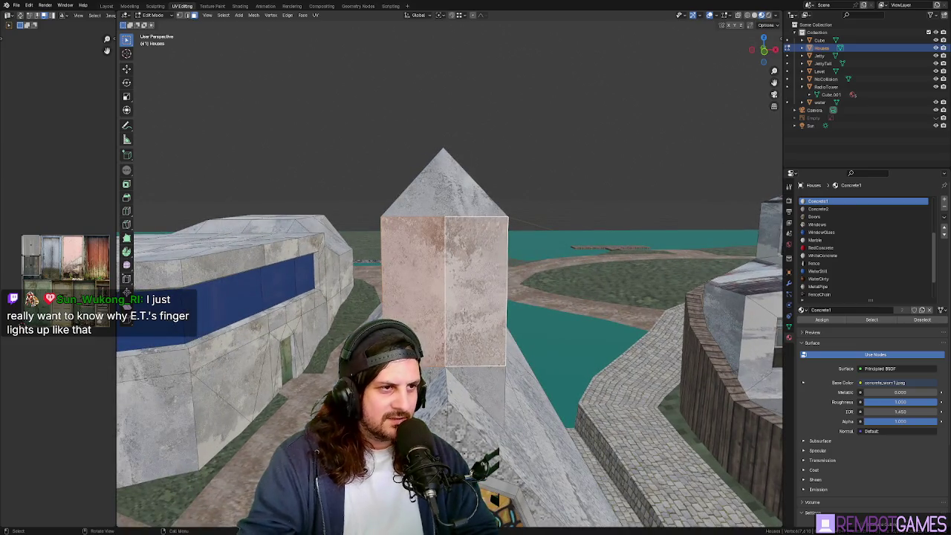
pyautogui.hotkey('alt', 'a')
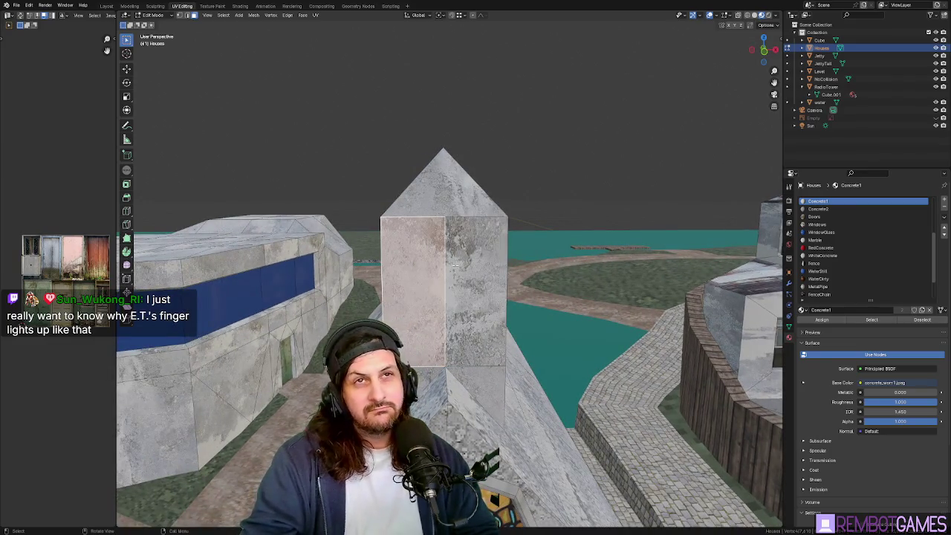
pyautogui.moveTo(478, 269); pyautogui.dragTo(470, 309, button='middle')
pyautogui.moveTo(465, 376)
pyautogui.mouseDown(button='middle')
pyautogui.moveTo(479, 299)
pyautogui.moveTo(412, 287)
pyautogui.moveTo(515, 292)
pyautogui.mouseUp(button='middle')
pyautogui.keyDown('shift'); pyautogui.click(412, 287); pyautogui.keyUp('shift')
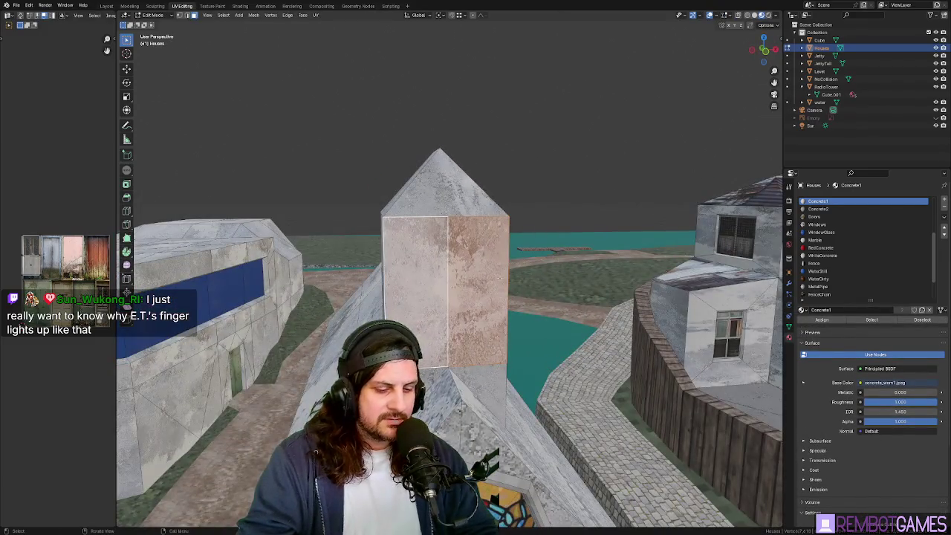
# Step: Inset three tower wall faces by 0.1 m
pyautogui.write('0.1')
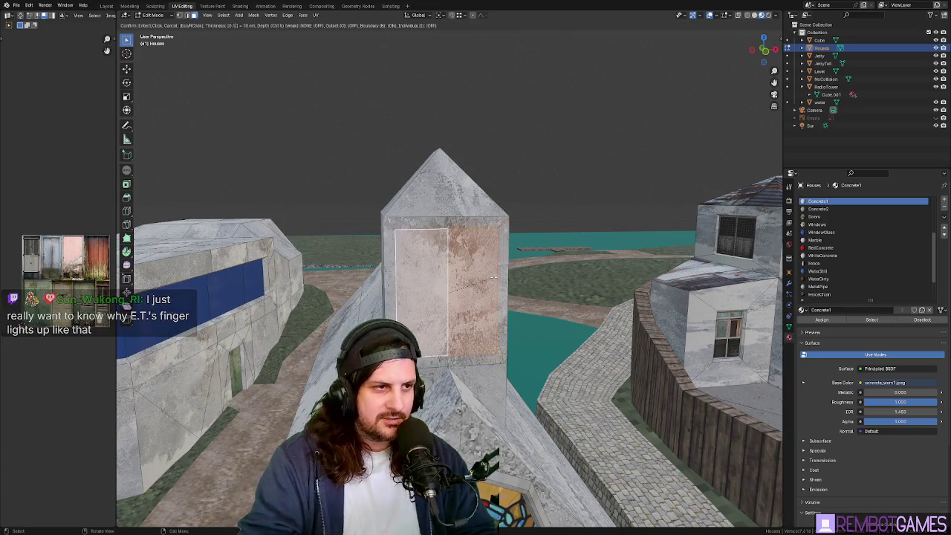
pyautogui.press('Return')
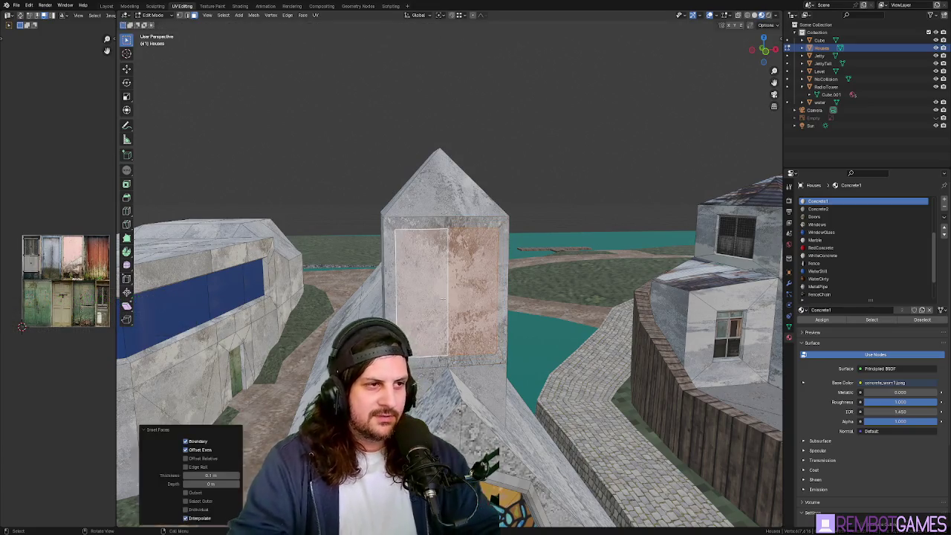
pyautogui.moveTo(492, 278); pyautogui.dragTo(433, 286, button='middle')
pyautogui.write('i')
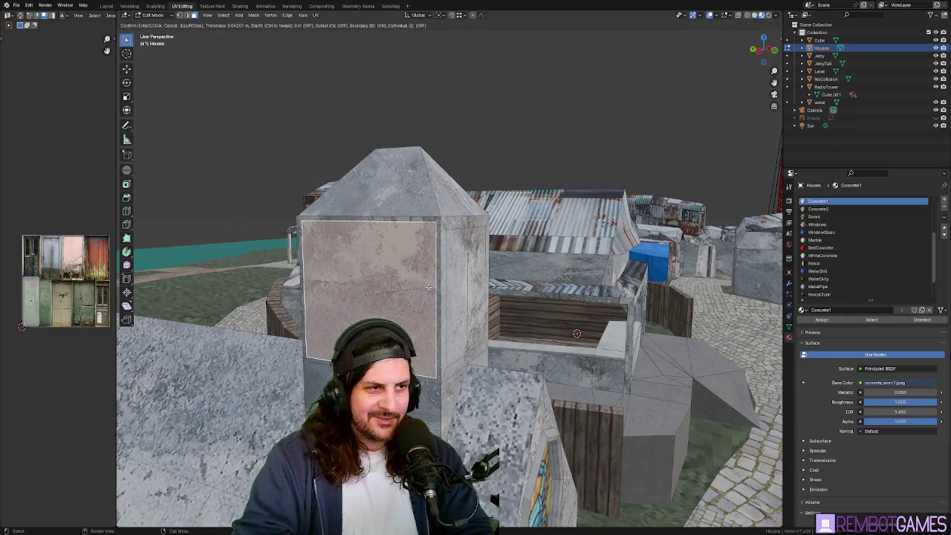
pyautogui.write('0.1')
pyautogui.press('Return')
pyautogui.moveTo(433, 286)
pyautogui.mouseDown(button='middle')
pyautogui.moveTo(461, 287)
pyautogui.moveTo(508, 262)
pyautogui.mouseUp(button='middle')
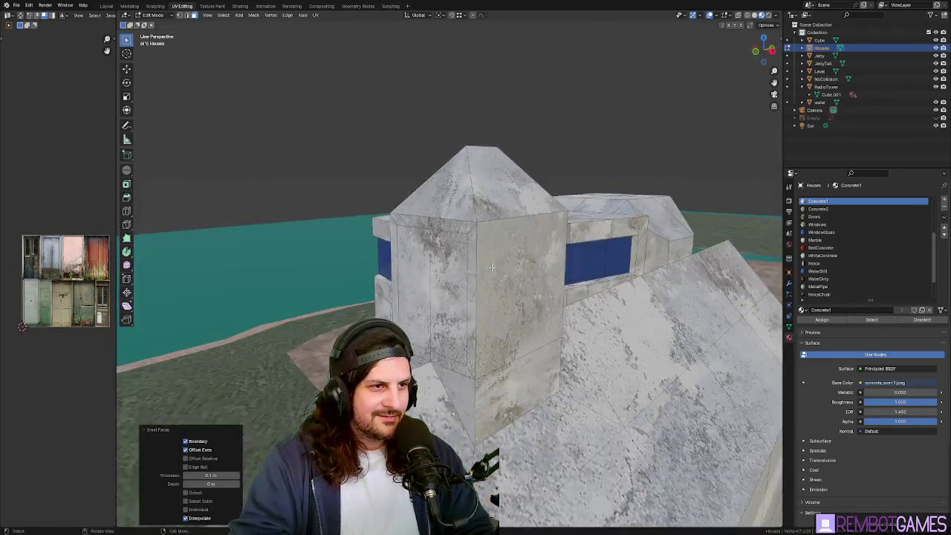
pyautogui.click(507, 262)
pyautogui.write('.1')
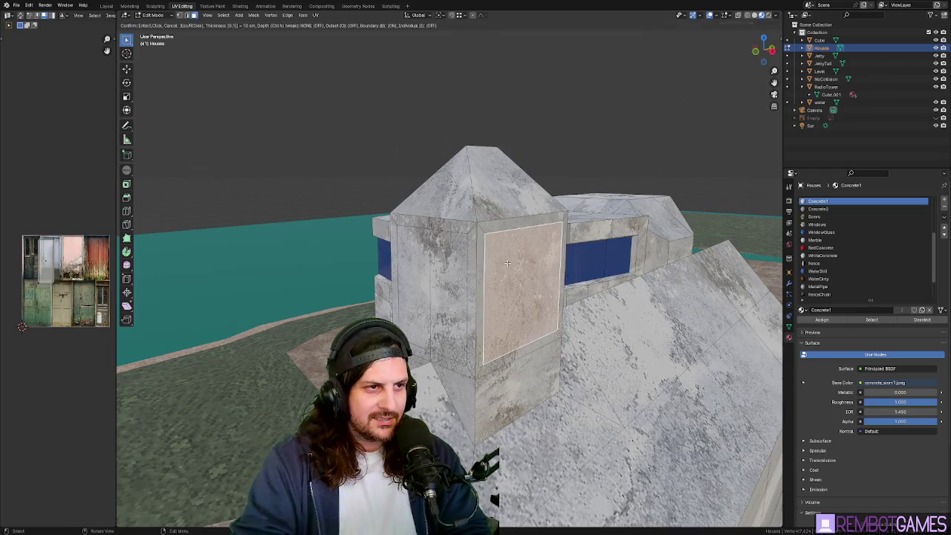
pyautogui.press('Return')
# Step: Inset the neighbouring wall faces by 0.1 m and delete the inset centres
pyautogui.moveTo(508, 262)
pyautogui.mouseDown(button='middle')
pyautogui.moveTo(554, 269)
pyautogui.moveTo(611, 255)
pyautogui.mouseUp(button='middle')
pyautogui.keyDown('shift'); pyautogui.click(555, 270); pyautogui.keyUp('shift')
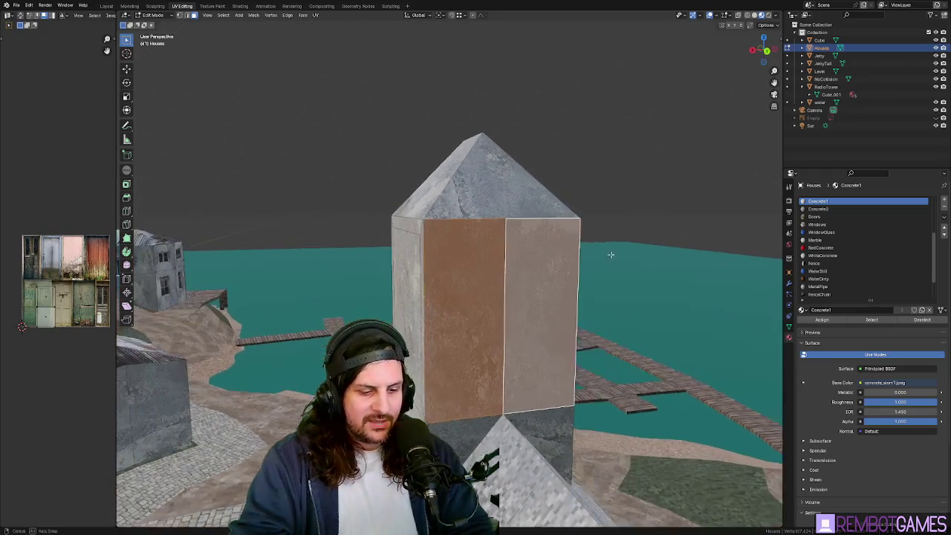
pyautogui.write('i.1')
pyautogui.press('Return')
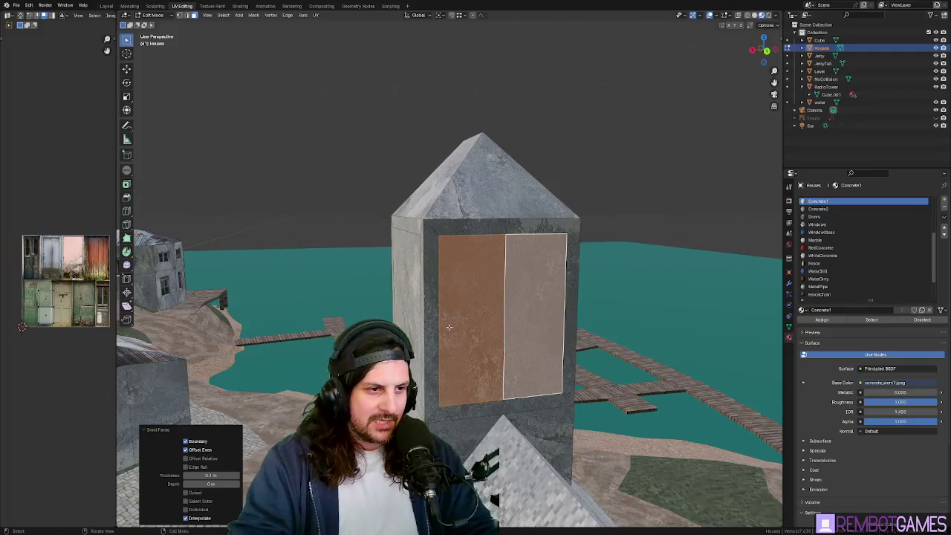
pyautogui.moveTo(449, 327)
pyautogui.mouseDown(button='middle')
pyautogui.moveTo(515, 299)
pyautogui.moveTo(479, 280)
pyautogui.moveTo(508, 338)
pyautogui.mouseUp(button='middle')
pyautogui.keyDown('shift'); pyautogui.click(480, 280); pyautogui.keyUp('shift')
pyautogui.press('x')
pyautogui.click(462, 297)
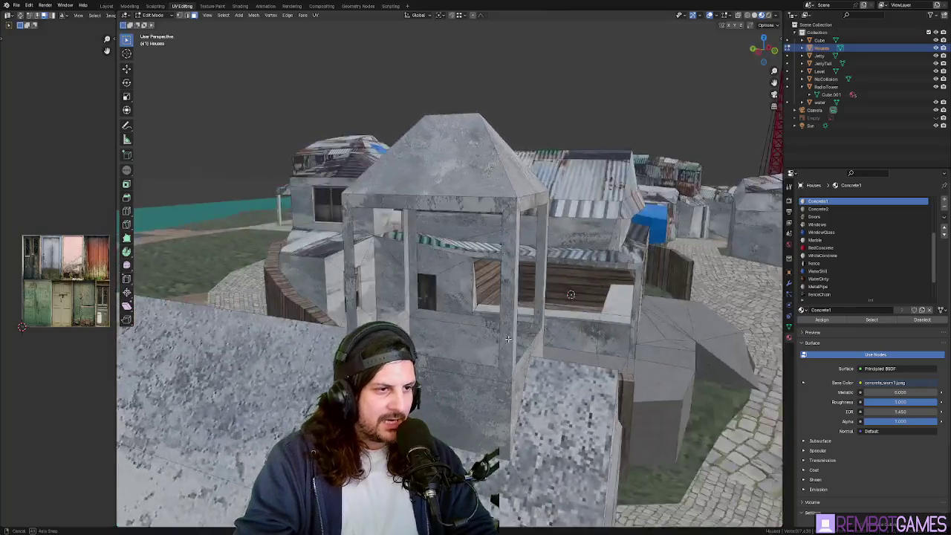
pyautogui.scroll(3, 508, 338)
pyautogui.moveTo(508, 338); pyautogui.dragTo(498, 324, button='middle')
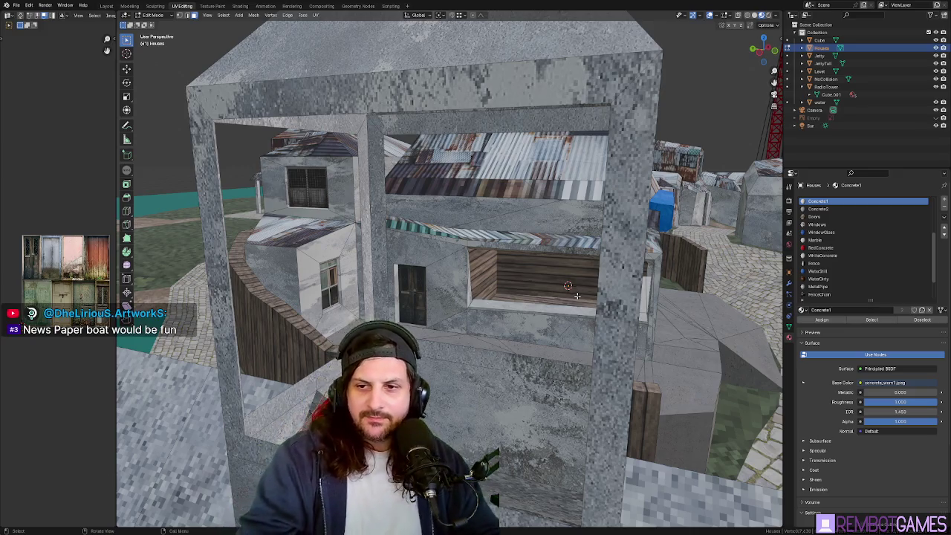
pyautogui.moveTo(524, 285)
pyautogui.mouseDown(button='middle')
pyautogui.moveTo(494, 277)
pyautogui.moveTo(631, 285)
pyautogui.moveTo(536, 309)
pyautogui.moveTo(545, 284)
pyautogui.moveTo(520, 349)
pyautogui.moveTo(468, 278)
pyautogui.mouseUp(button='middle')
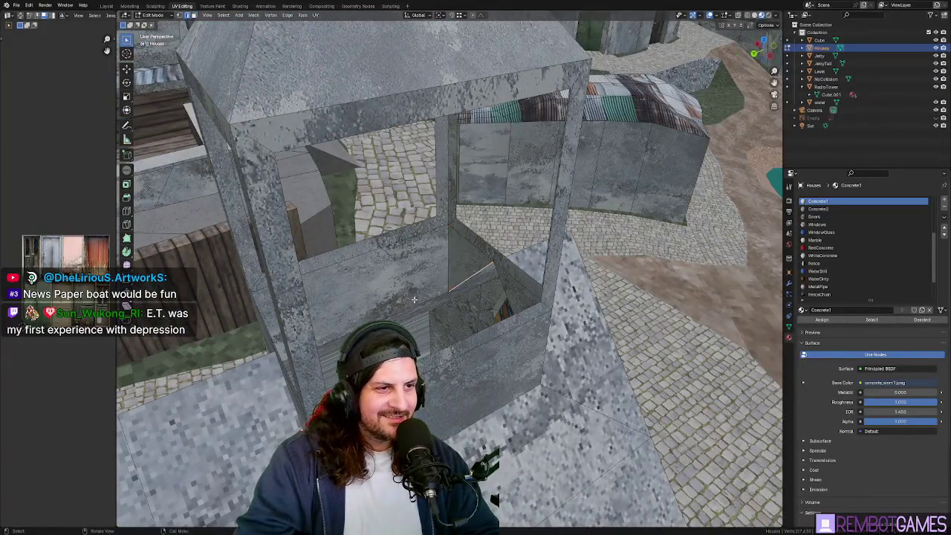
pyautogui.moveTo(415, 300)
pyautogui.mouseDown(button='middle')
pyautogui.moveTo(344, 289)
pyautogui.moveTo(450, 309)
pyautogui.moveTo(557, 392)
pyautogui.moveTo(448, 340)
pyautogui.moveTo(439, 349)
pyautogui.mouseUp(button='middle')
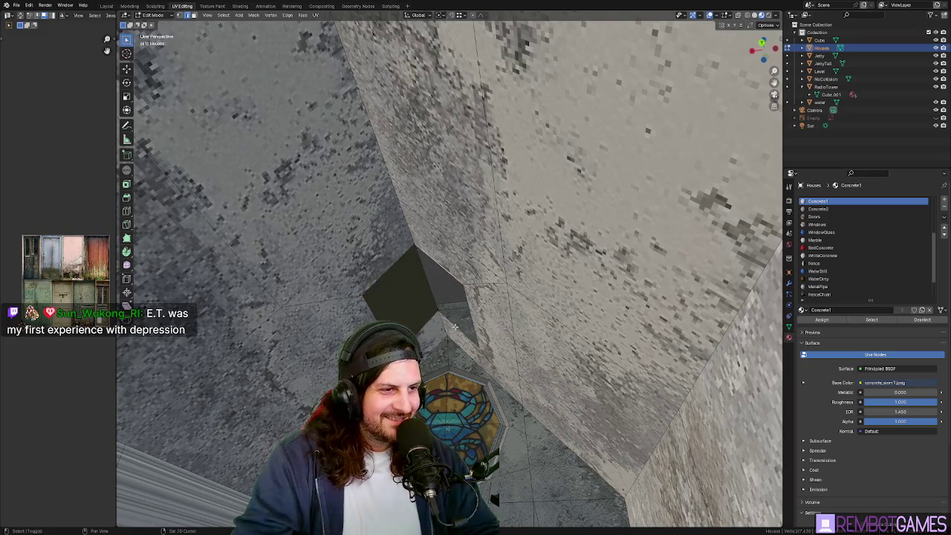
pyautogui.moveTo(455, 325); pyautogui.dragTo(564, 297, button='middle')
pyautogui.click(573, 292)
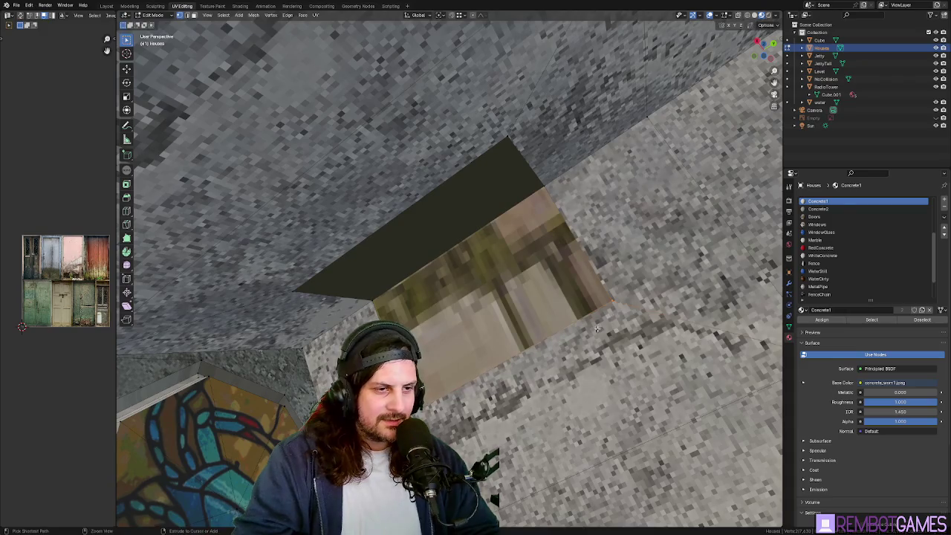
pyautogui.press('x')
pyautogui.click(583, 332)
pyautogui.moveTo(554, 232); pyautogui.dragTo(412, 260, button='middle')
pyautogui.moveTo(510, 362)
pyautogui.mouseDown(button='middle')
pyautogui.moveTo(505, 318)
pyautogui.moveTo(457, 399)
pyautogui.moveTo(441, 285)
pyautogui.mouseUp(button='middle')
pyautogui.click(506, 318)
pyautogui.scroll(-5, 506, 319)
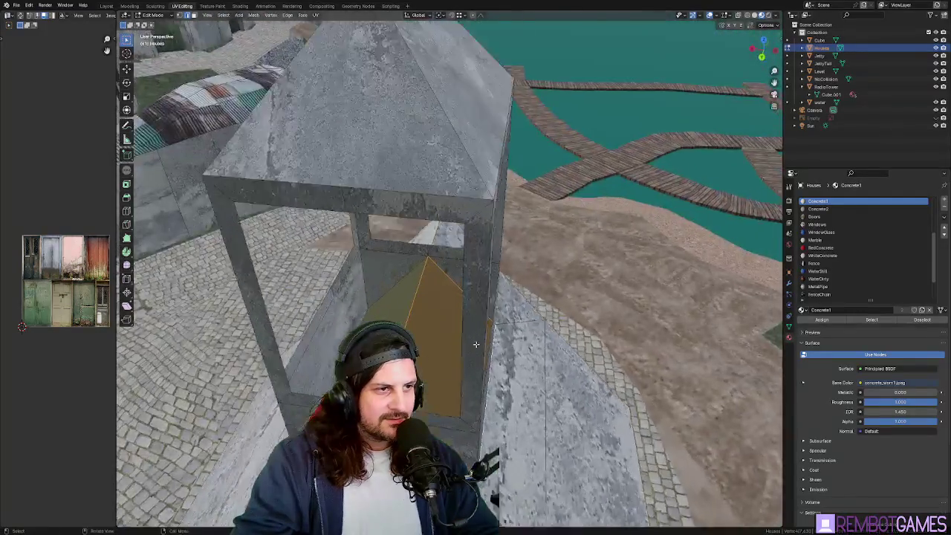
pyautogui.moveTo(440, 320)
pyautogui.mouseDown(button='middle')
pyautogui.moveTo(436, 308)
pyautogui.moveTo(521, 279)
pyautogui.mouseUp(button='middle')
pyautogui.click(435, 308)
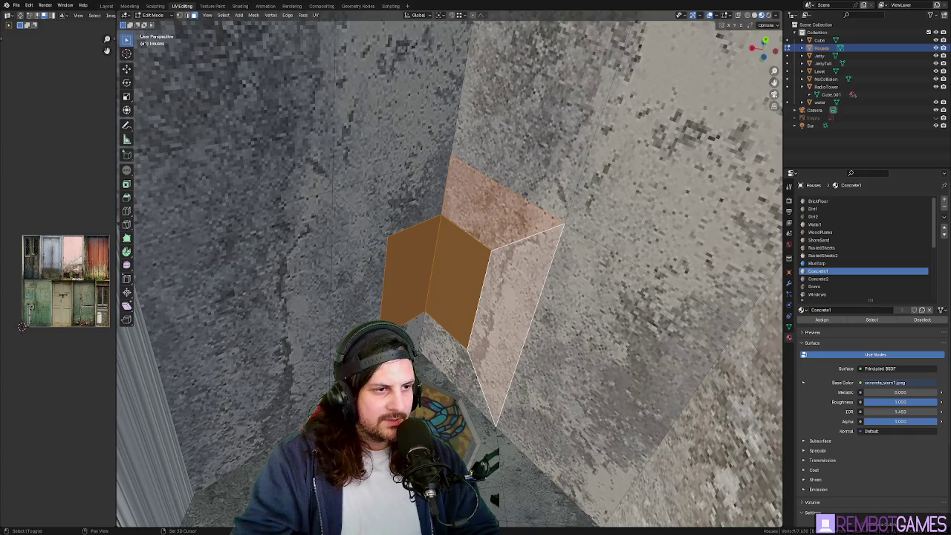
pyautogui.moveTo(416, 205); pyautogui.dragTo(565, 268, button='middle')
pyautogui.click(477, 225)
pyautogui.moveTo(565, 312)
pyautogui.mouseDown(button='middle')
pyautogui.moveTo(446, 307)
pyautogui.moveTo(431, 282)
pyautogui.moveTo(505, 260)
pyautogui.mouseUp(button='middle')
pyautogui.press('Tab')
pyautogui.scroll(-6, 446, 275)
pyautogui.press('Tab')
pyautogui.scroll(5, 485, 303)
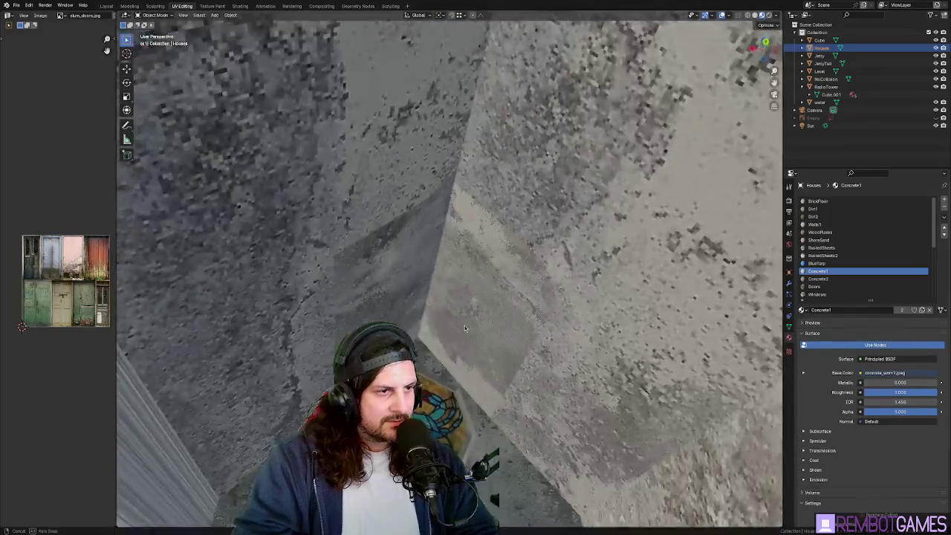
pyautogui.scroll(-5, 486, 303)
pyautogui.moveTo(461, 297)
pyautogui.mouseDown(button='middle')
pyautogui.moveTo(514, 305)
pyautogui.moveTo(656, 388)
pyautogui.moveTo(476, 275)
pyautogui.moveTo(502, 275)
pyautogui.moveTo(439, 270)
pyautogui.mouseUp(button='middle')
pyautogui.scroll(5, 485, 303)
pyautogui.scroll(5, 486, 303)
pyautogui.scroll(-5, 550, 327)
pyautogui.scroll(5, 580, 341)
pyautogui.scroll(-5, 617, 365)
pyautogui.scroll(3, 390, 268)
pyautogui.moveTo(386, 255); pyautogui.dragTo(386, 238, button='middle')
pyautogui.moveTo(425, 262); pyautogui.dragTo(523, 139, button='middle')
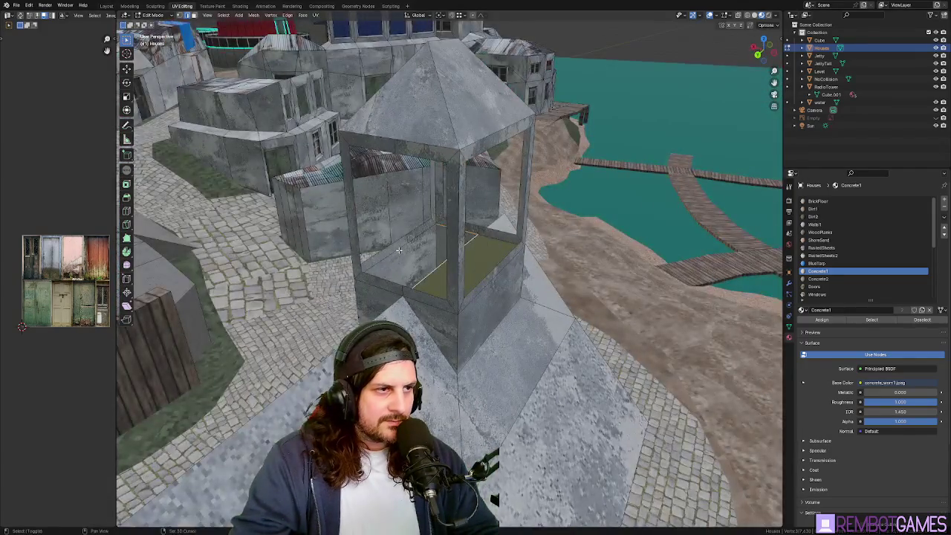
pyautogui.hotkey('shift', '`')
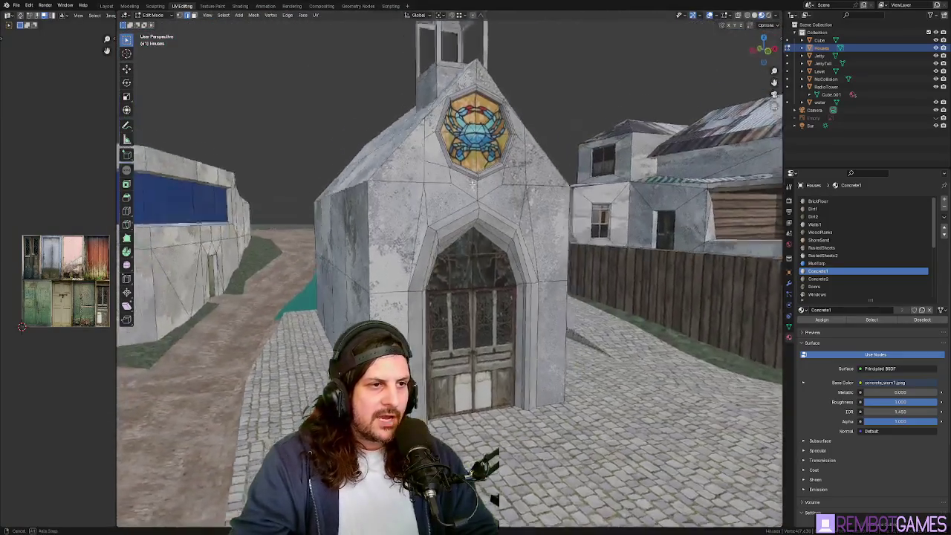
# Step: Fly to the chapel front and select the crab stained-glass window face
pyautogui.click(474, 116)
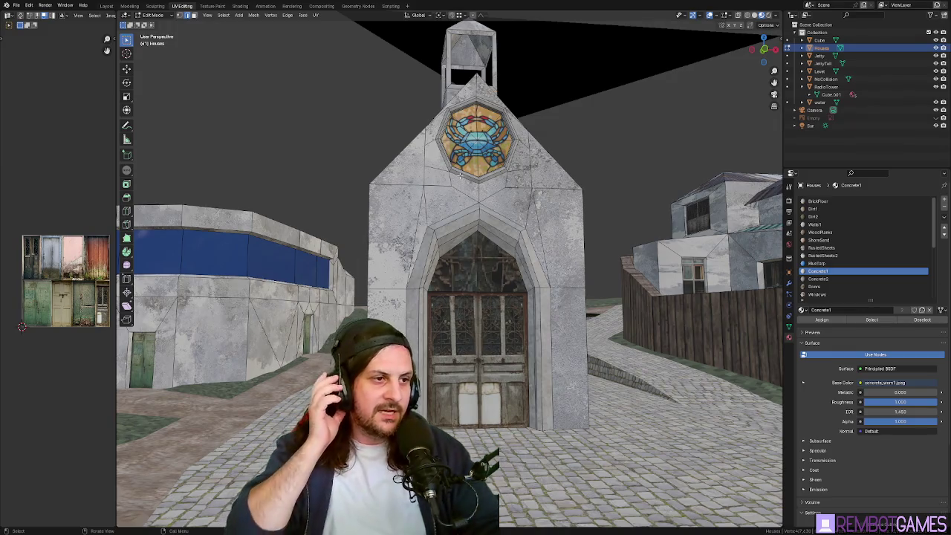
pyautogui.moveTo(773, 122); pyautogui.dragTo(506, 271, button='middle')
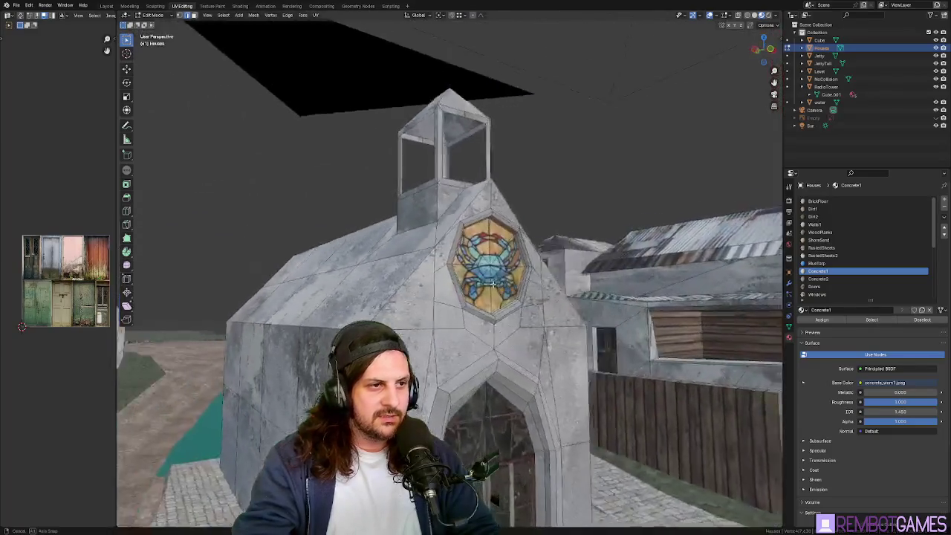
pyautogui.moveTo(506, 271)
pyautogui.mouseDown(button='middle')
pyautogui.moveTo(460, 286)
pyautogui.moveTo(480, 249)
pyautogui.mouseUp(button='middle')
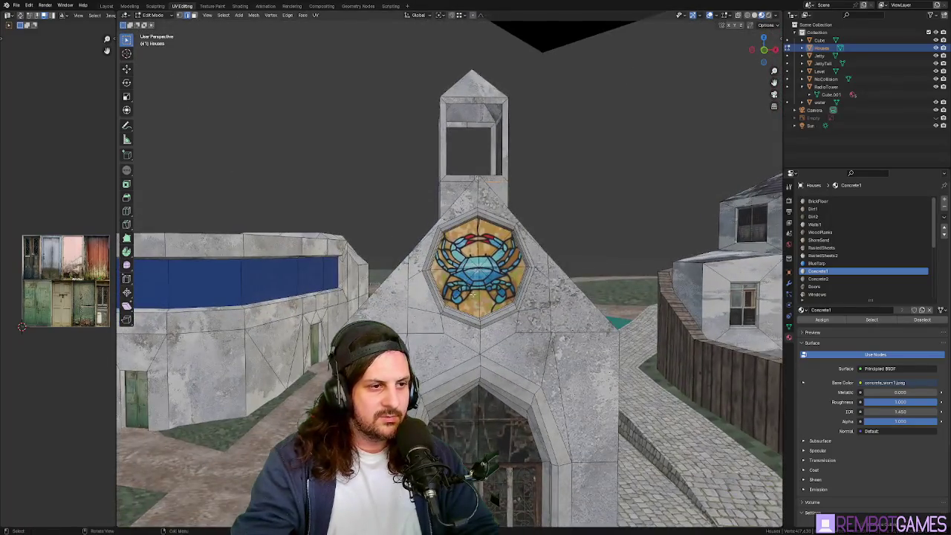
pyautogui.click(481, 250)
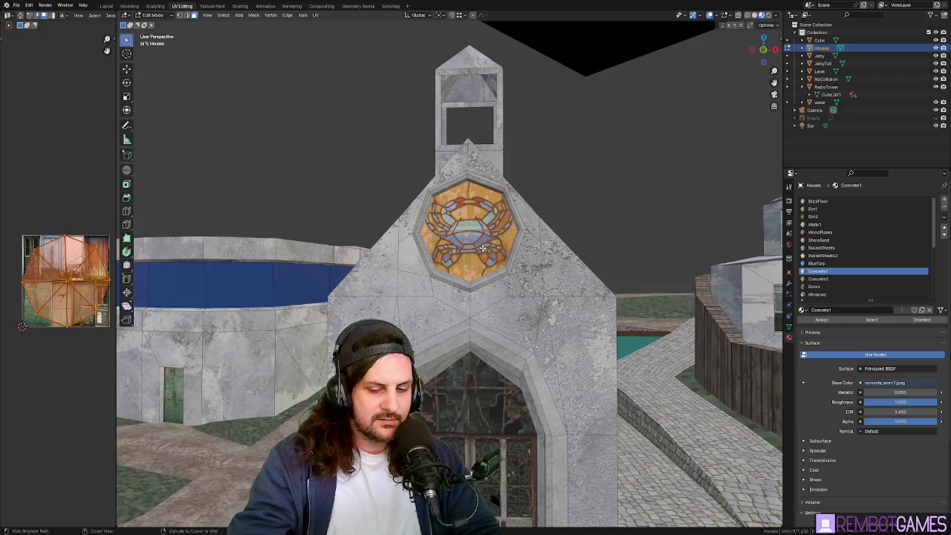
pyautogui.press('ctrl+KP_Add')
pyautogui.press('ctrl+KP_Subtract')
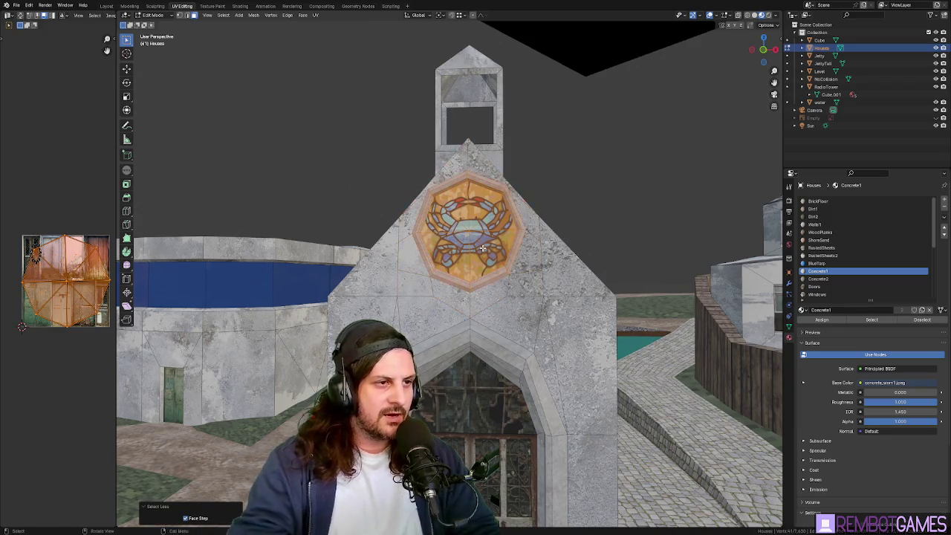
pyautogui.moveTo(483, 248); pyautogui.dragTo(498, 283, button='middle')
# Step: Move the crab window down along Z, then return to Object Mode
pyautogui.press('g')
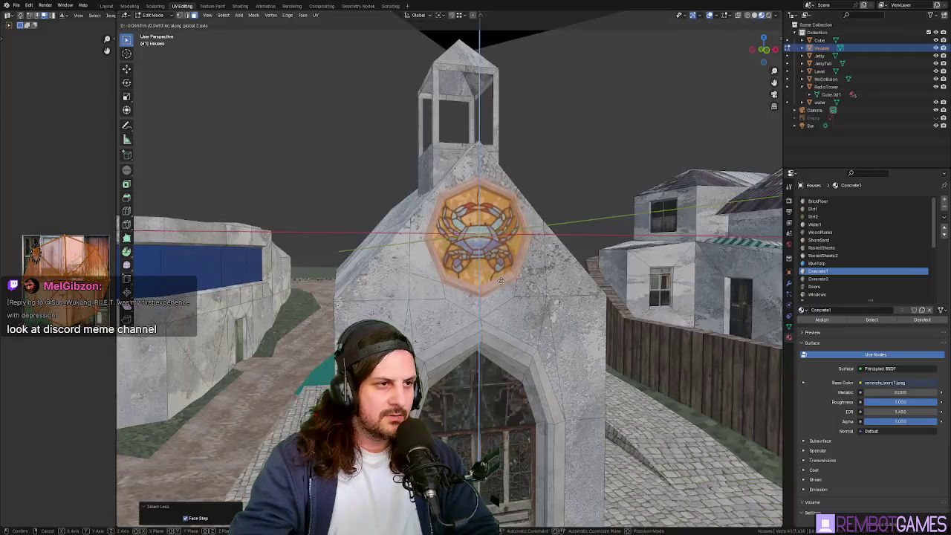
pyautogui.press('z')
pyautogui.press('Escape')
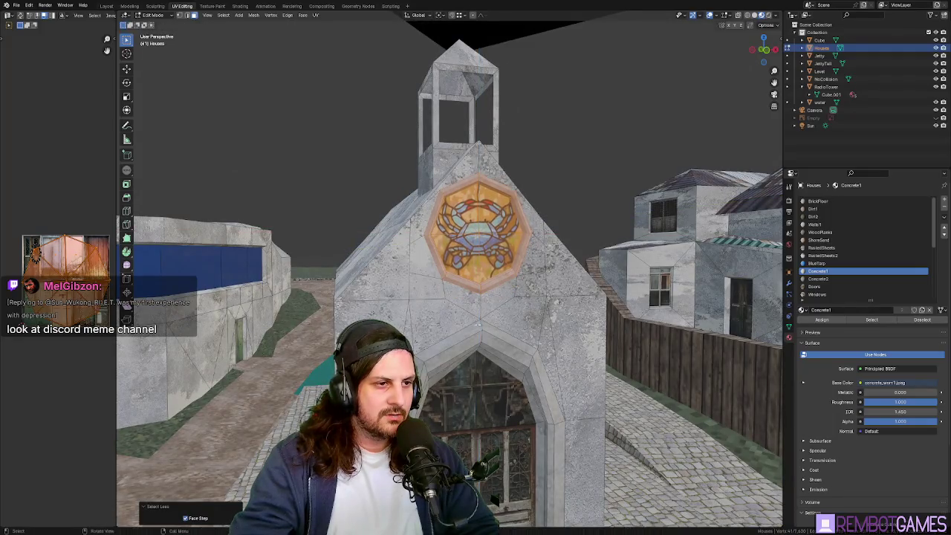
pyautogui.press('1')
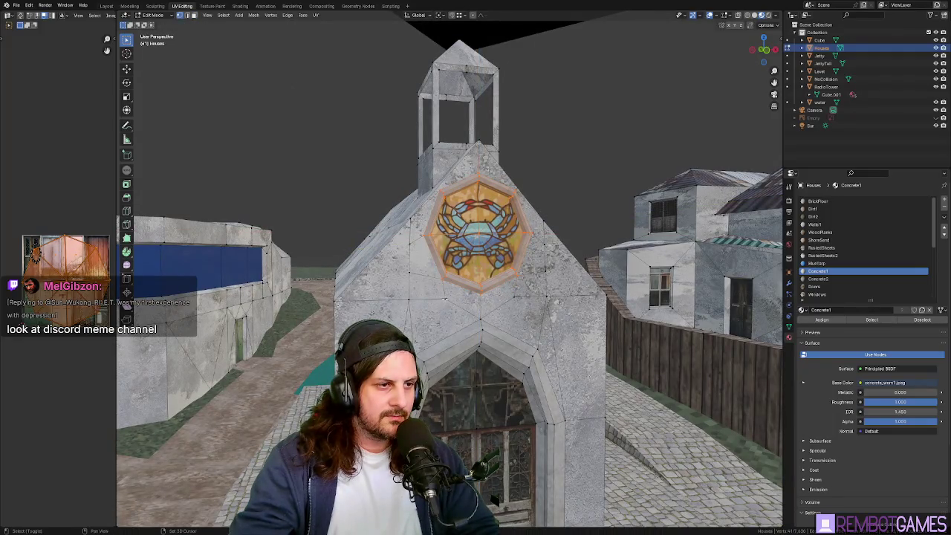
pyautogui.press('g')
pyautogui.press('z')
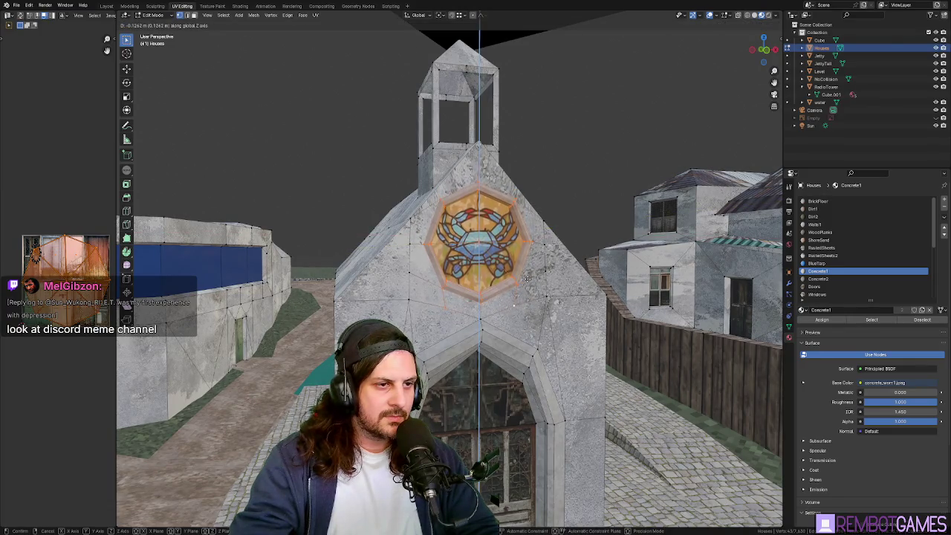
pyautogui.click(530, 280)
pyautogui.press('Tab')
pyautogui.moveTo(529, 280)
pyautogui.mouseDown(button='middle')
pyautogui.moveTo(547, 286)
pyautogui.moveTo(485, 284)
pyautogui.mouseUp(button='middle')
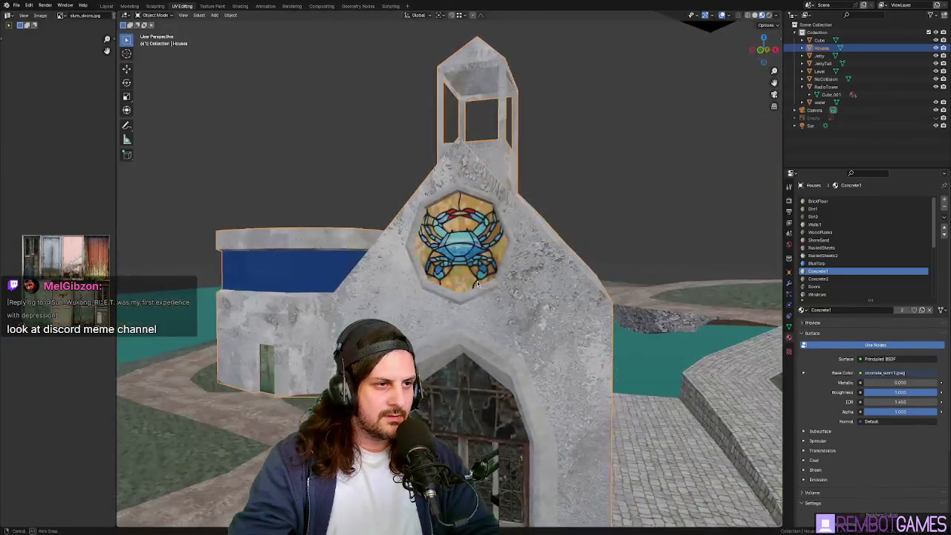
# Step: Orbit around the church, zoom onto the bell tower top and re-enter Edit Mode
pyautogui.moveTo(484, 282)
pyautogui.mouseDown(button='middle')
pyautogui.moveTo(488, 251)
pyautogui.moveTo(446, 245)
pyautogui.mouseUp(button='middle')
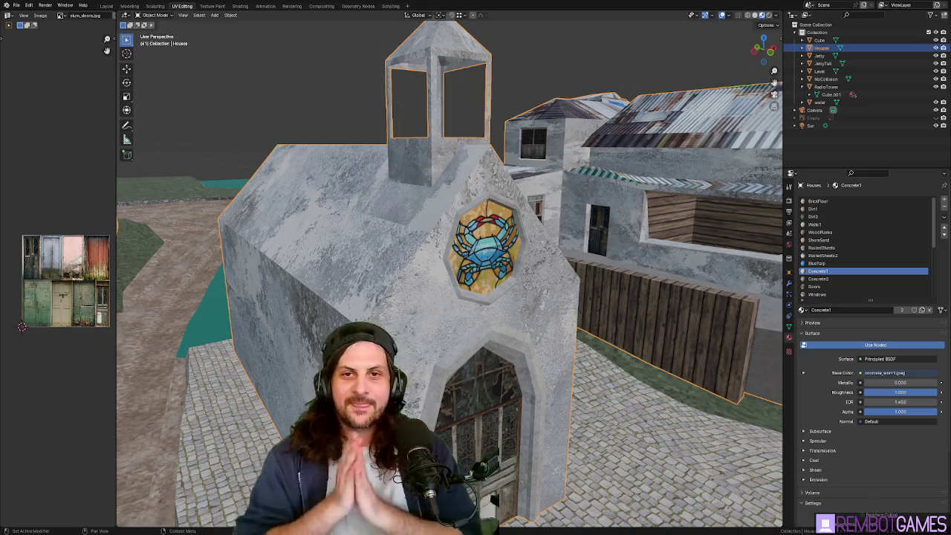
pyautogui.moveTo(651, 214)
pyautogui.mouseDown(button='middle')
pyautogui.moveTo(561, 215)
pyautogui.moveTo(573, 252)
pyautogui.mouseUp(button='middle')
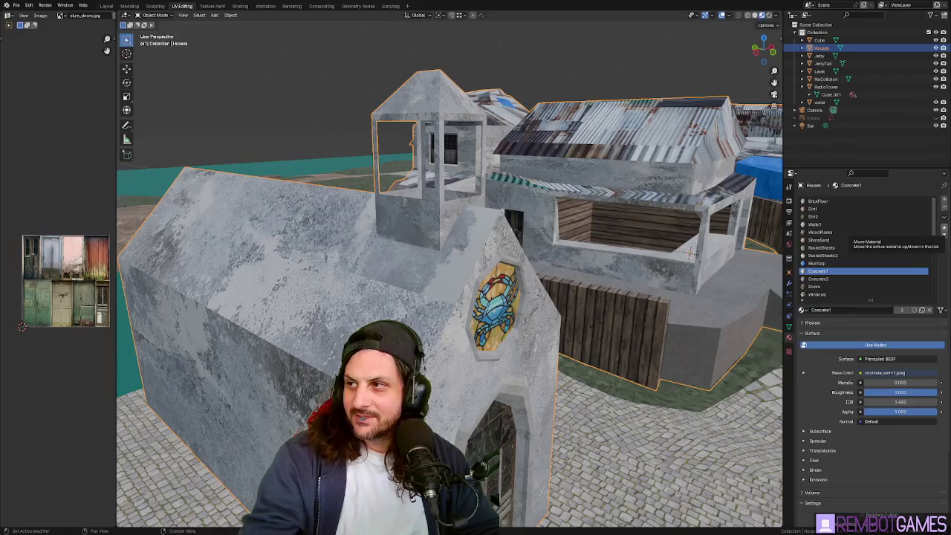
pyautogui.moveTo(690, 254)
pyautogui.mouseDown(button='middle')
pyautogui.moveTo(457, 176)
pyautogui.moveTo(435, 243)
pyautogui.mouseUp(button='middle')
pyautogui.press('Tab')
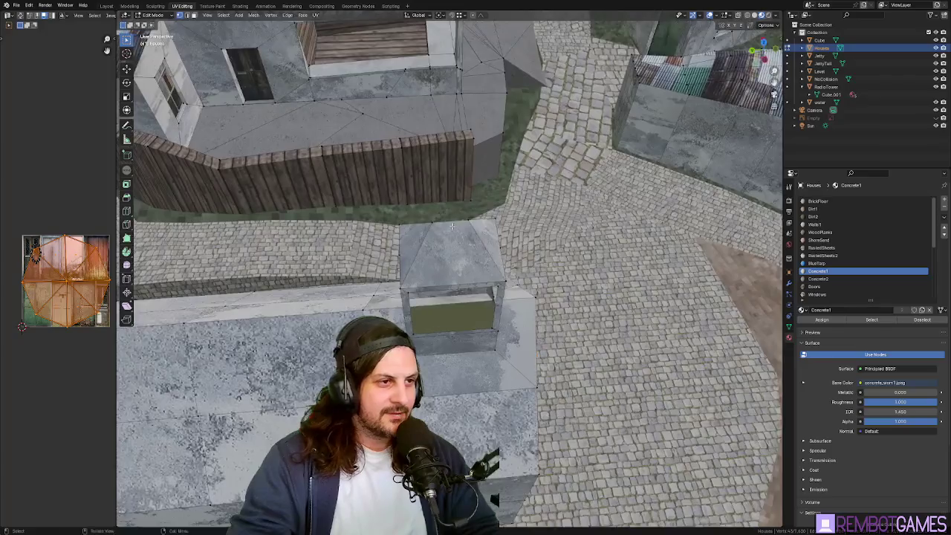
# Step: Merge the tower's top vertices at center and raise the peak about 0.35 m on Z
pyautogui.click(429, 240)
pyautogui.press('m')
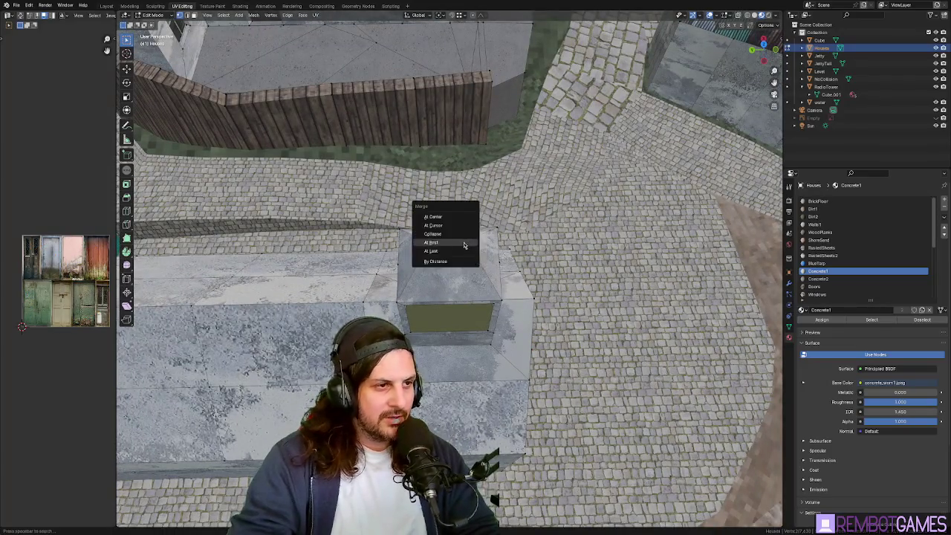
pyautogui.click(438, 216)
pyautogui.moveTo(438, 216); pyautogui.dragTo(451, 198, button='middle')
pyautogui.press('g')
pyautogui.press('z')
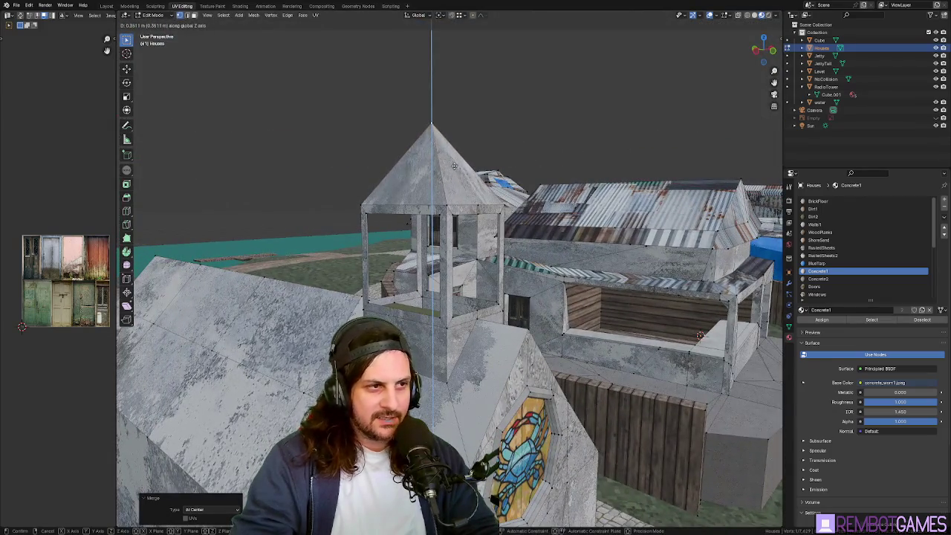
pyautogui.click(454, 165)
pyautogui.moveTo(454, 165)
pyautogui.mouseDown(button='middle')
pyautogui.moveTo(459, 294)
pyautogui.moveTo(438, 298)
pyautogui.moveTo(481, 290)
pyautogui.moveTo(449, 291)
pyautogui.mouseUp(button='middle')
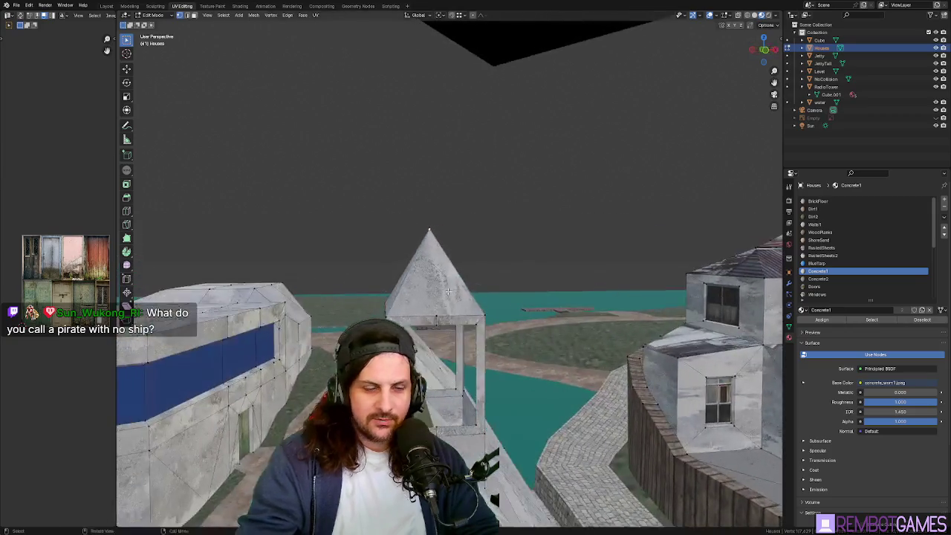
# Step: Activate Loop Cut and bring the view level and close to the bell tower
pyautogui.click(127, 211)
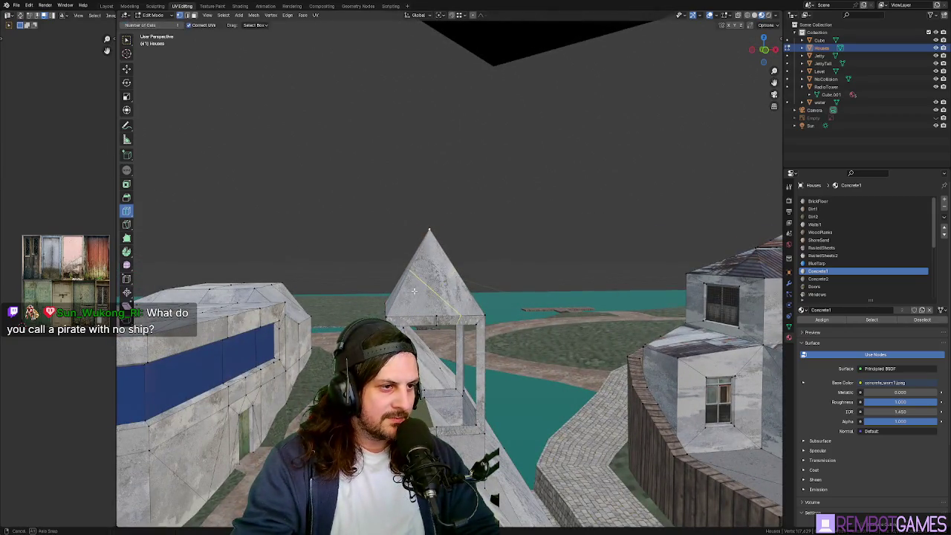
pyautogui.moveTo(414, 290); pyautogui.dragTo(380, 300, button='middle')
pyautogui.press('`')
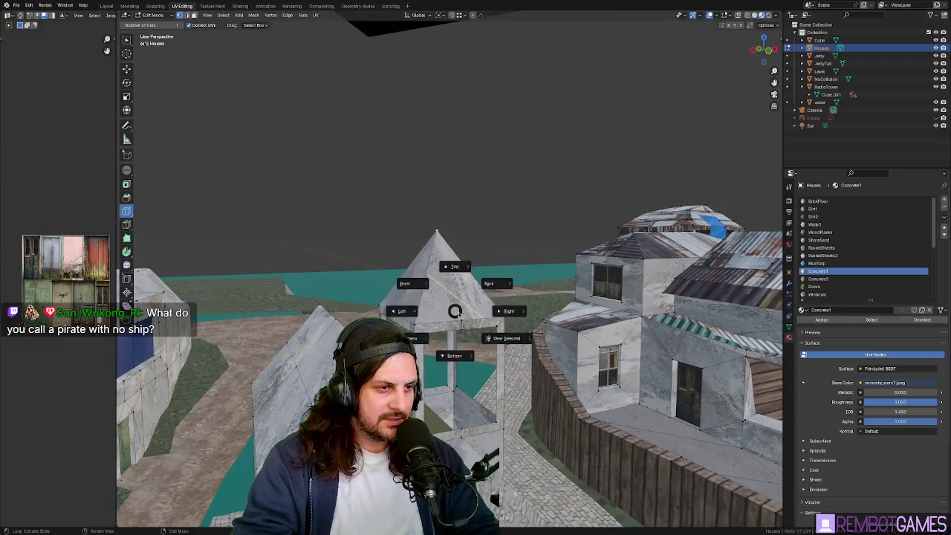
pyautogui.click(453, 316)
pyautogui.click(452, 320)
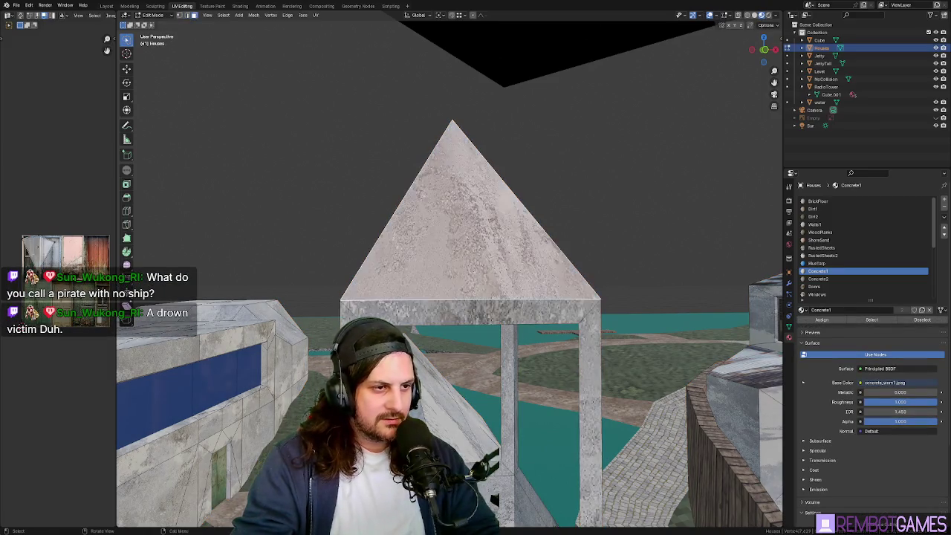
pyautogui.moveTo(476, 300)
pyautogui.mouseDown(button='middle')
pyautogui.moveTo(487, 288)
pyautogui.moveTo(512, 295)
pyautogui.mouseUp(button='middle')
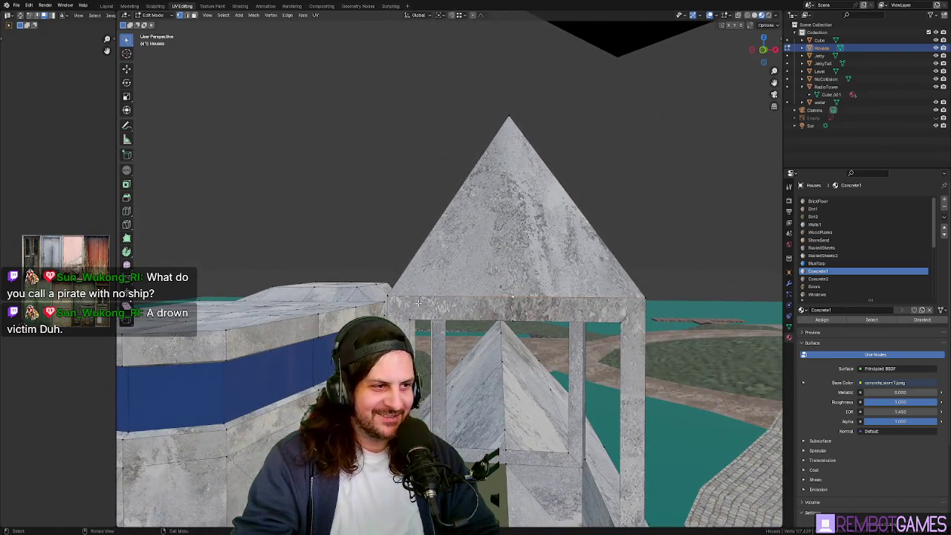
pyautogui.moveTo(419, 303); pyautogui.dragTo(430, 300, button='middle')
# Step: Knife new edges across the band below the pyramid roof, then return to Object Mode
pyautogui.press('k')
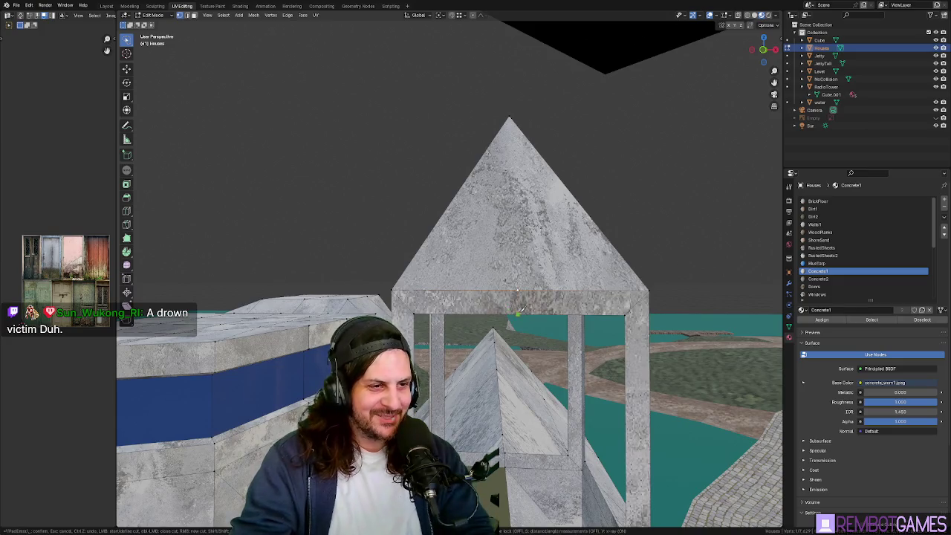
pyautogui.press('Return')
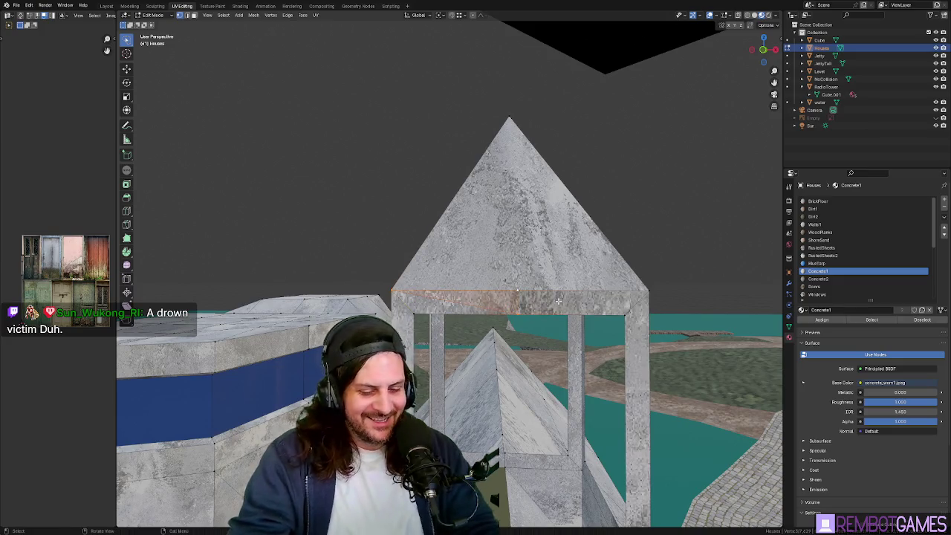
pyautogui.press('k')
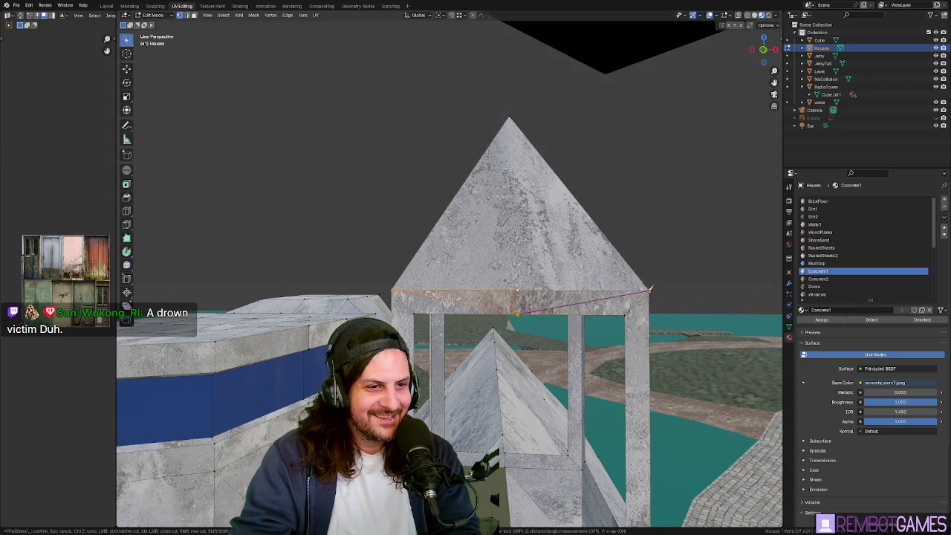
pyautogui.moveTo(651, 289)
pyautogui.mouseDown(button='middle')
pyautogui.moveTo(459, 317)
pyautogui.moveTo(499, 246)
pyautogui.moveTo(567, 289)
pyautogui.mouseUp(button='middle')
pyautogui.click(499, 246)
pyautogui.press('Tab')
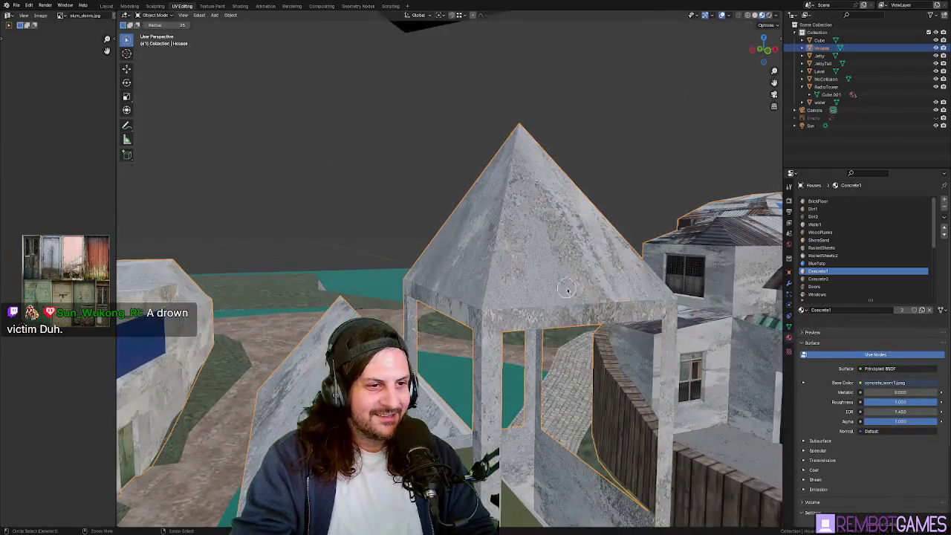
# Step: Re-enter Edit Mode and step through undo history to restore the raised roof apex
pyautogui.press('Tab')
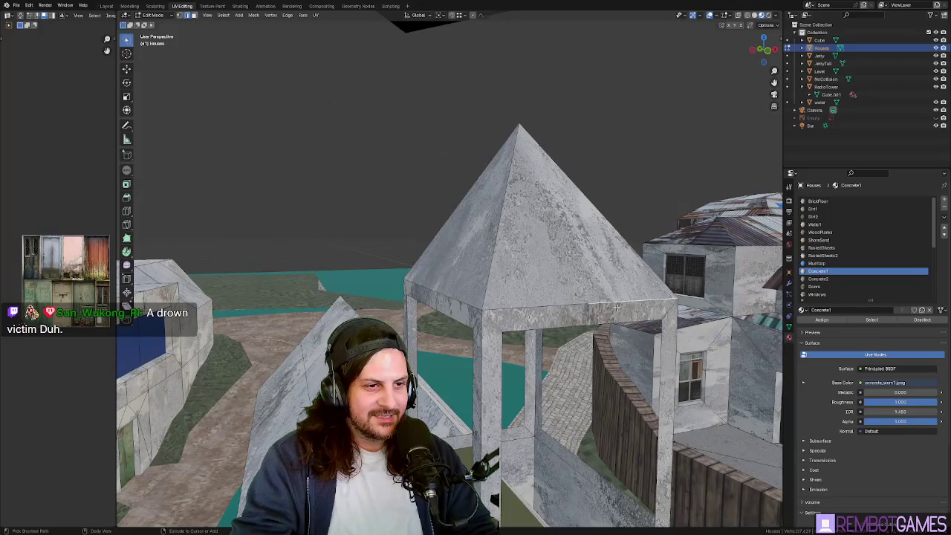
pyautogui.hotkey('ctrl', 'z')
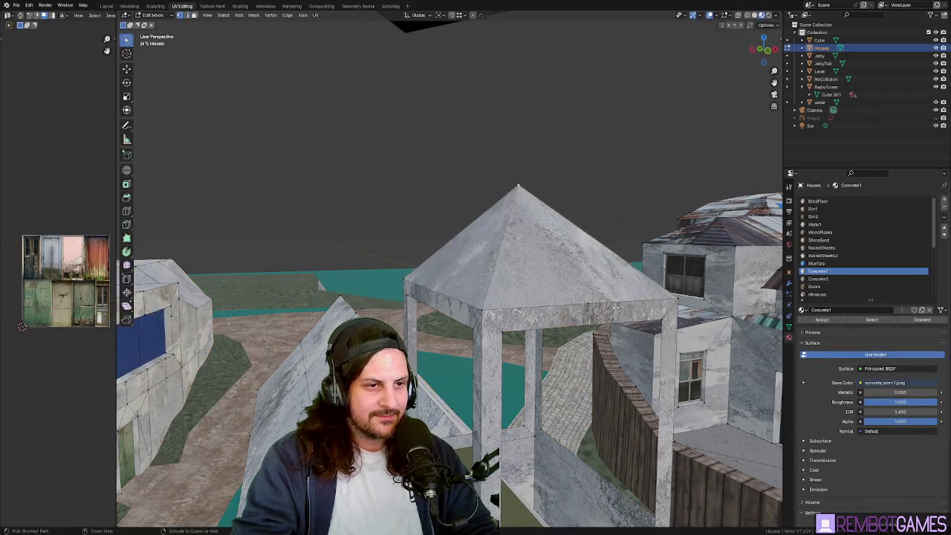
pyautogui.hotkey('ctrl', 'shift', 'z')
pyautogui.hotkey('ctrl', 'z')
pyautogui.hotkey('ctrl', 'shift', 'z')
pyautogui.hotkey('ctrl', 'z')
pyautogui.hotkey('ctrl', 'shift', 'z')
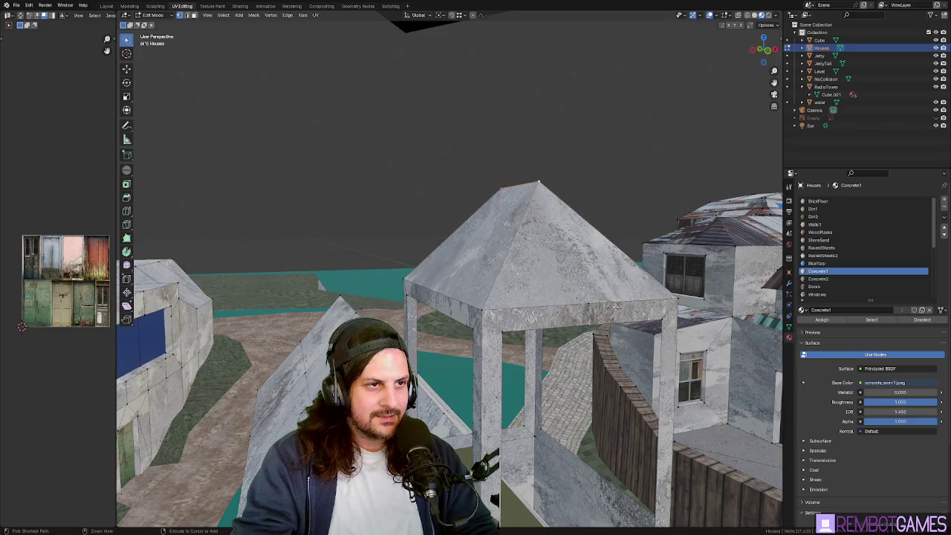
# Step: Mirror the pyramid roof along the global Z axis
pyautogui.moveTo(616, 305)
pyautogui.mouseDown(button='middle')
pyautogui.moveTo(545, 216)
pyautogui.moveTo(533, 250)
pyautogui.mouseUp(button='middle')
pyautogui.rightClick(533, 250)
pyautogui.moveTo(498, 194)
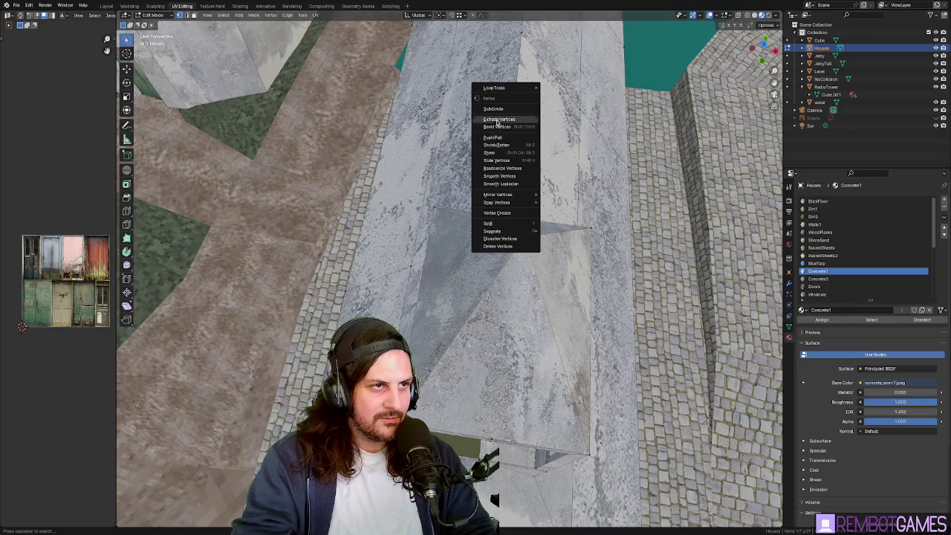
pyautogui.click(569, 220)
pyautogui.moveTo(569, 220); pyautogui.dragTo(552, 304, button='middle')
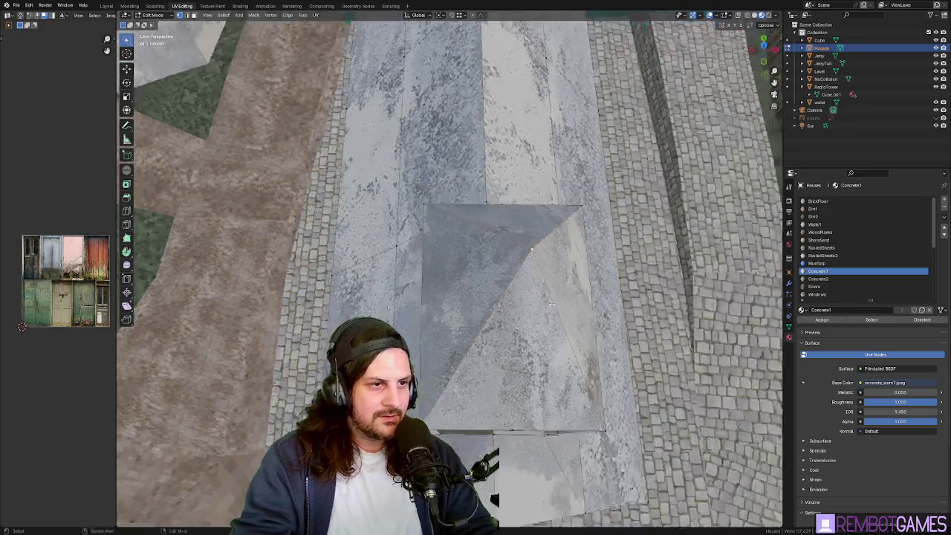
pyautogui.moveTo(546, 269); pyautogui.dragTo(119, 156, button='middle')
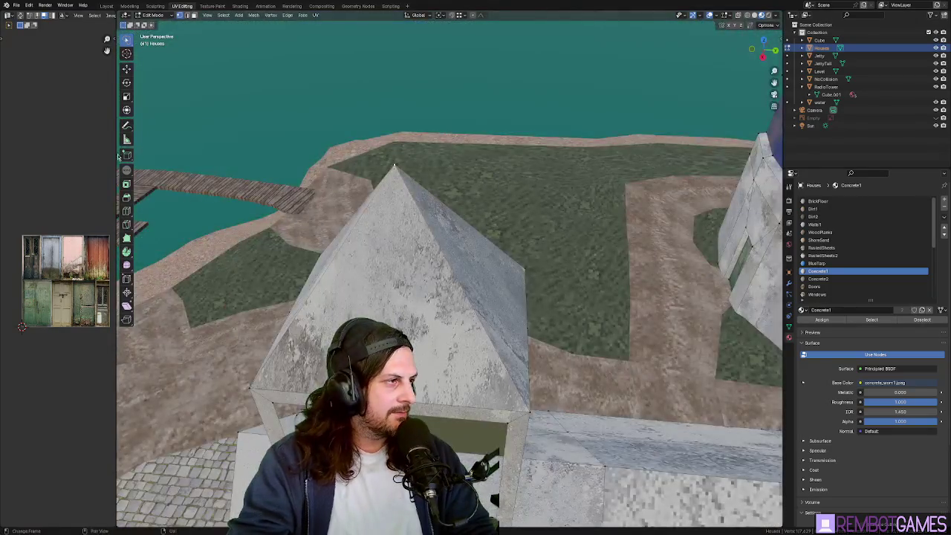
# Step: Try the Bevel and Loop Cut tools, then return to plain selection
pyautogui.click(128, 198)
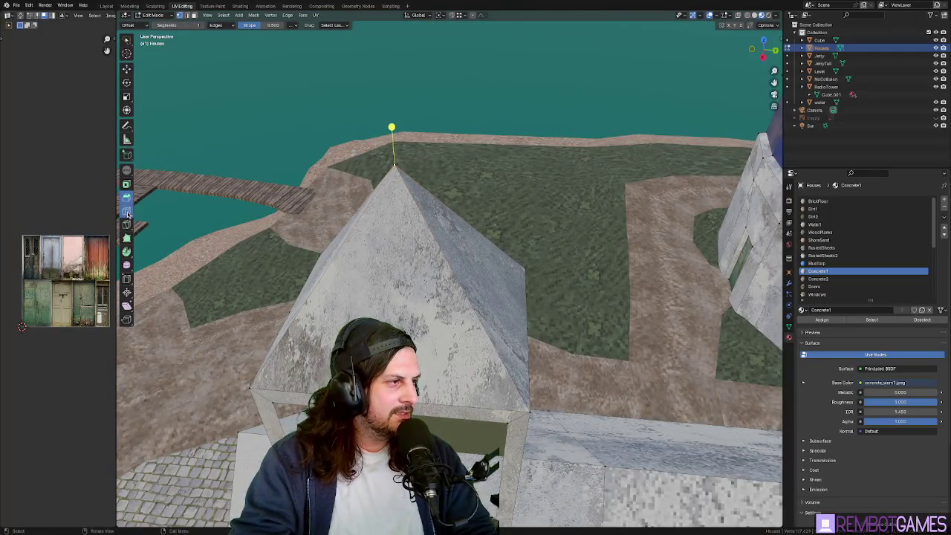
pyautogui.click(127, 212)
pyautogui.moveTo(375, 211)
pyautogui.mouseDown(button='middle')
pyautogui.moveTo(497, 333)
pyautogui.moveTo(524, 304)
pyautogui.mouseUp(button='middle')
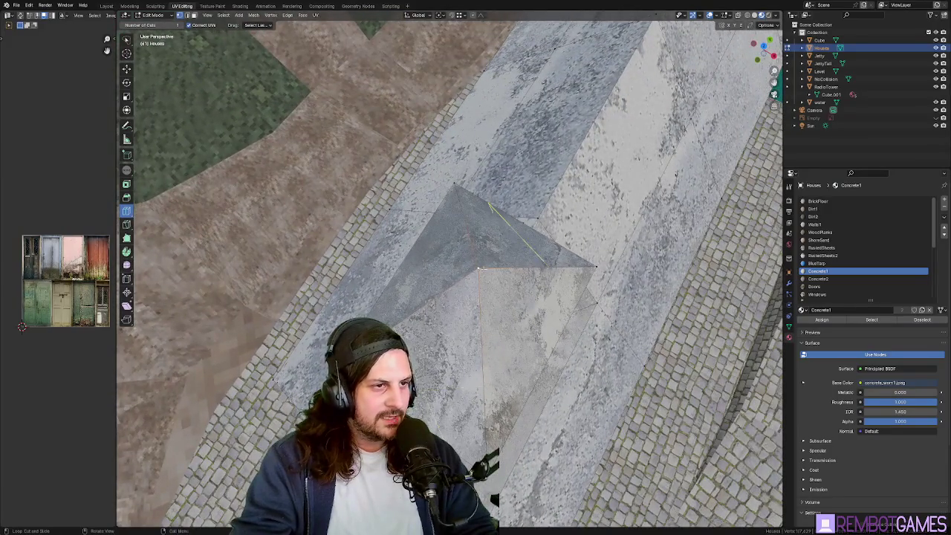
pyautogui.press('w')
pyautogui.moveTo(179, 202); pyautogui.dragTo(491, 248, button='middle')
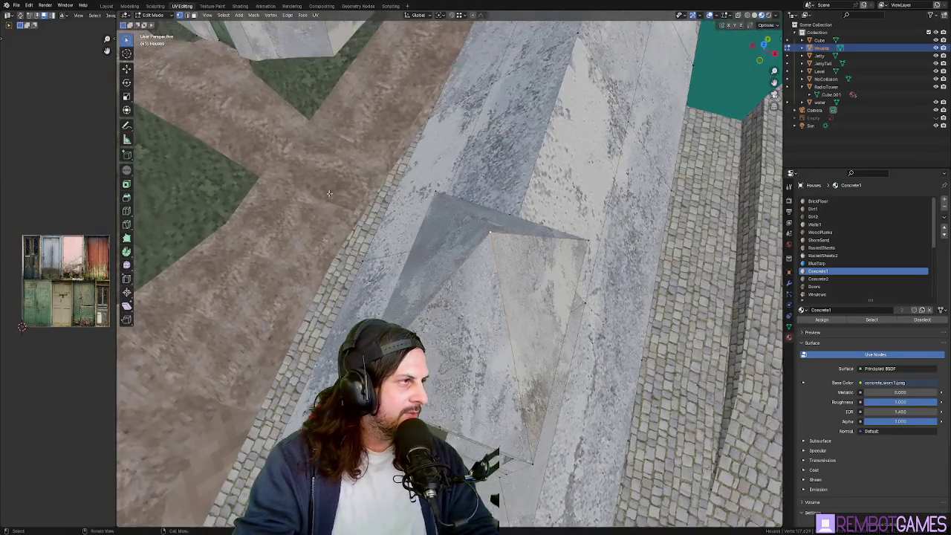
# Step: Select three pyramid roof faces and turn on the Face Orientation overlay
pyautogui.click(506, 243)
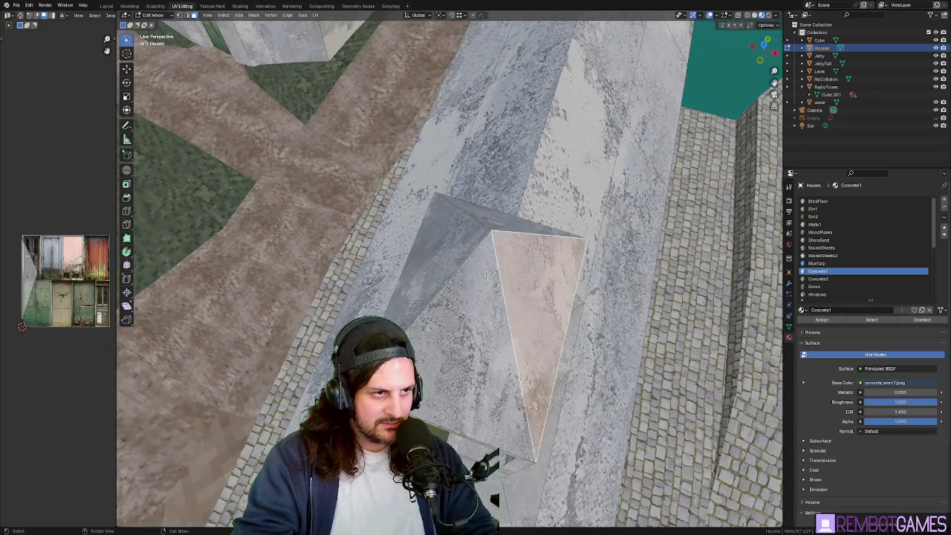
pyautogui.keyDown('shift'); pyautogui.click(483, 350); pyautogui.keyUp('shift')
pyautogui.keyDown('shift'); pyautogui.click(454, 238); pyautogui.keyUp('shift')
pyautogui.moveTo(531, 263); pyautogui.dragTo(697, 33, button='middle')
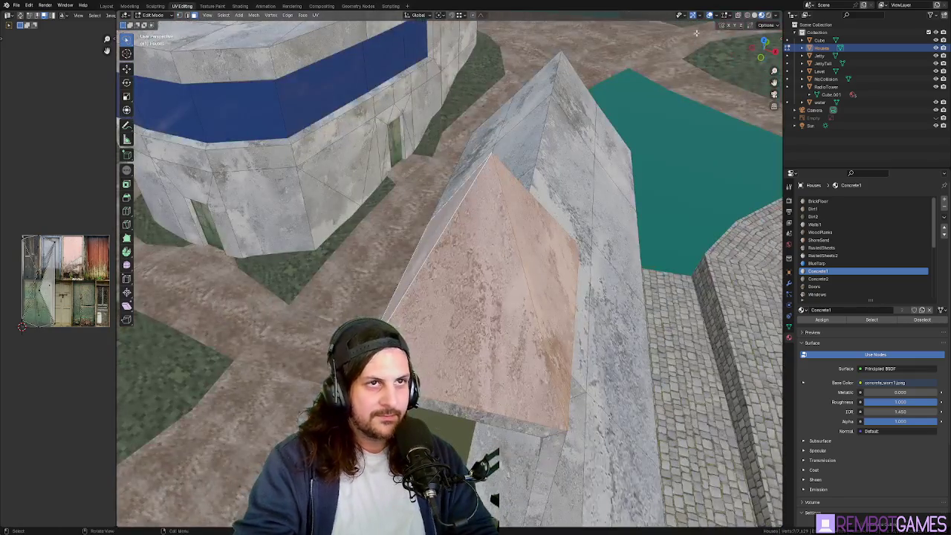
pyautogui.click(718, 14)
pyautogui.click(692, 184)
pyautogui.moveTo(669, 223)
pyautogui.mouseDown(button='middle')
pyautogui.moveTo(510, 319)
pyautogui.moveTo(501, 358)
pyautogui.moveTo(483, 313)
pyautogui.mouseUp(button='middle')
# Step: Inspect the tower's blue/red face orientation from a low side view
pyautogui.scroll(6, 475, 298)
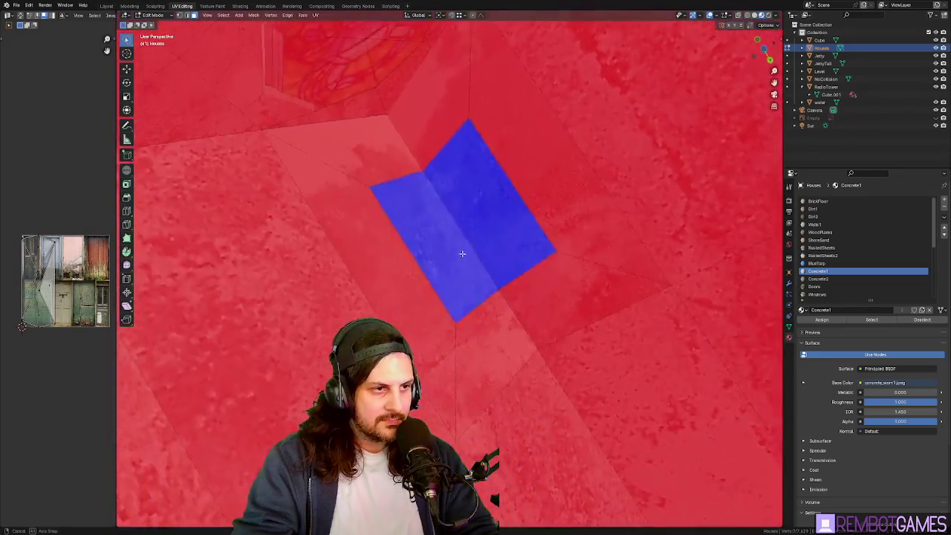
pyautogui.scroll(-5, 469, 276)
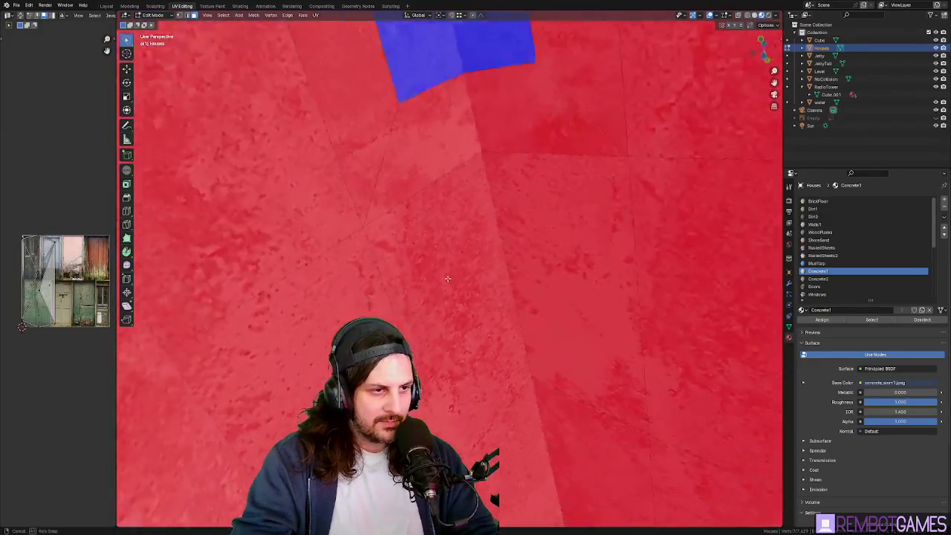
pyautogui.moveTo(470, 276)
pyautogui.mouseDown(button='middle')
pyautogui.moveTo(468, 321)
pyautogui.moveTo(461, 240)
pyautogui.mouseUp(button='middle')
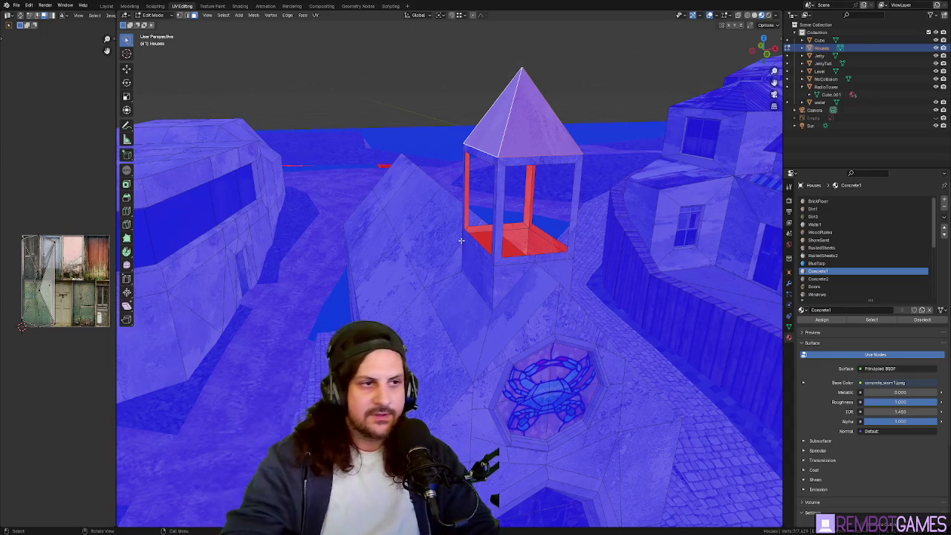
pyautogui.moveTo(461, 240)
pyautogui.mouseDown(button='middle')
pyautogui.moveTo(481, 279)
pyautogui.moveTo(584, 308)
pyautogui.moveTo(549, 285)
pyautogui.mouseUp(button='middle')
pyautogui.scroll(5, 482, 279)
# Step: Return to Object Mode and switch the Face Orientation overlay off
pyautogui.press('Tab')
pyautogui.press('c')
pyautogui.press('Tab')
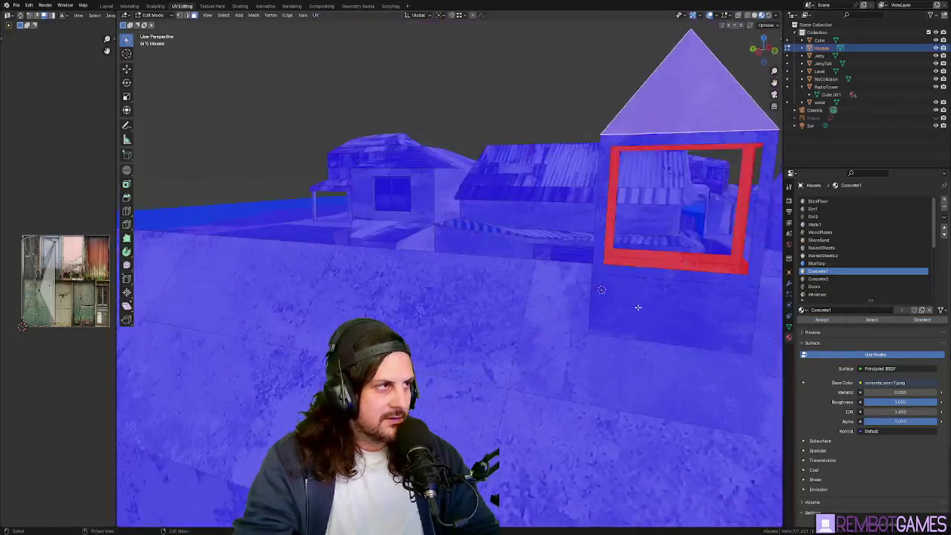
pyautogui.press('Tab')
pyautogui.press('c')
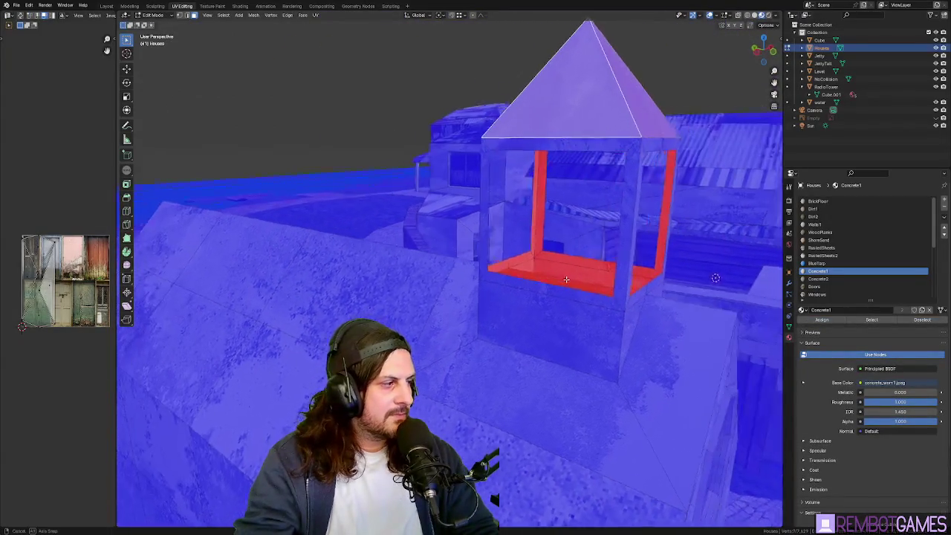
pyautogui.moveTo(549, 285)
pyautogui.mouseDown(button='middle')
pyautogui.moveTo(524, 273)
pyautogui.moveTo(702, 54)
pyautogui.mouseUp(button='middle')
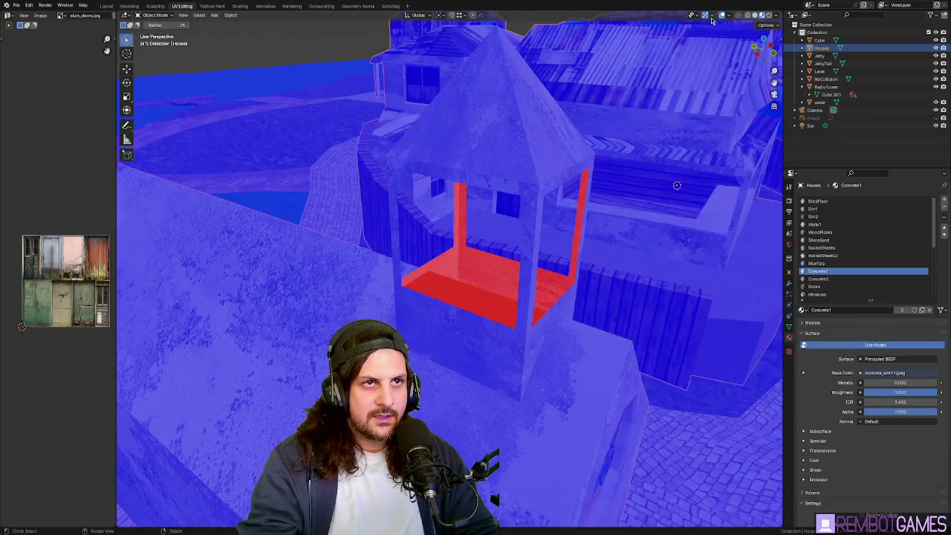
pyautogui.click(712, 20)
pyautogui.click(713, 173)
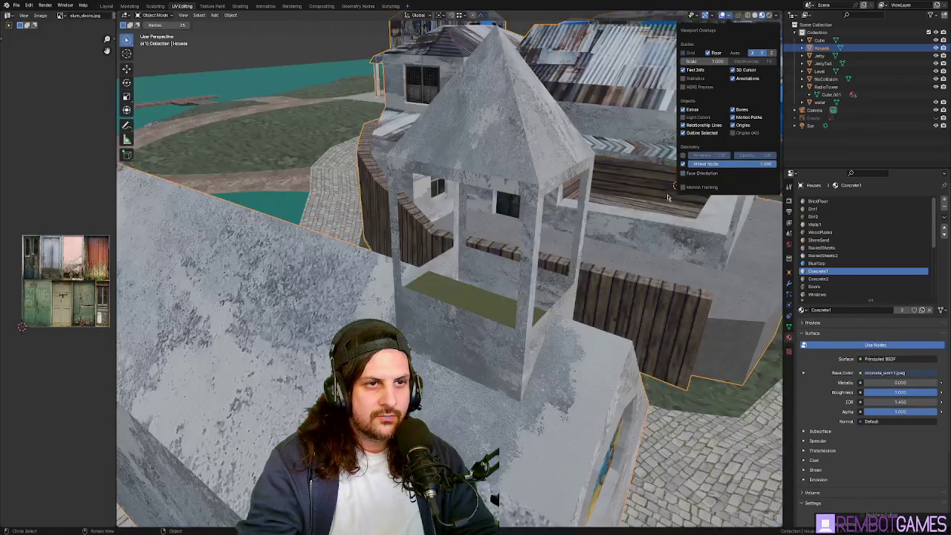
# Step: Enter Edit Mode and select the olive floor face and adjacent triangle inside the tower
pyautogui.moveTo(521, 260)
pyautogui.mouseDown(button='middle')
pyautogui.moveTo(435, 268)
pyautogui.moveTo(435, 289)
pyautogui.mouseUp(button='middle')
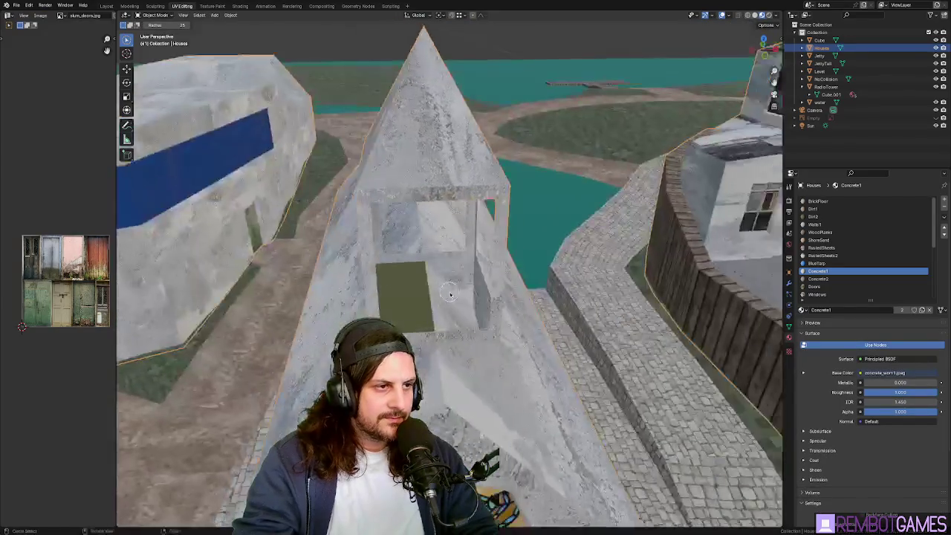
pyautogui.press('Tab')
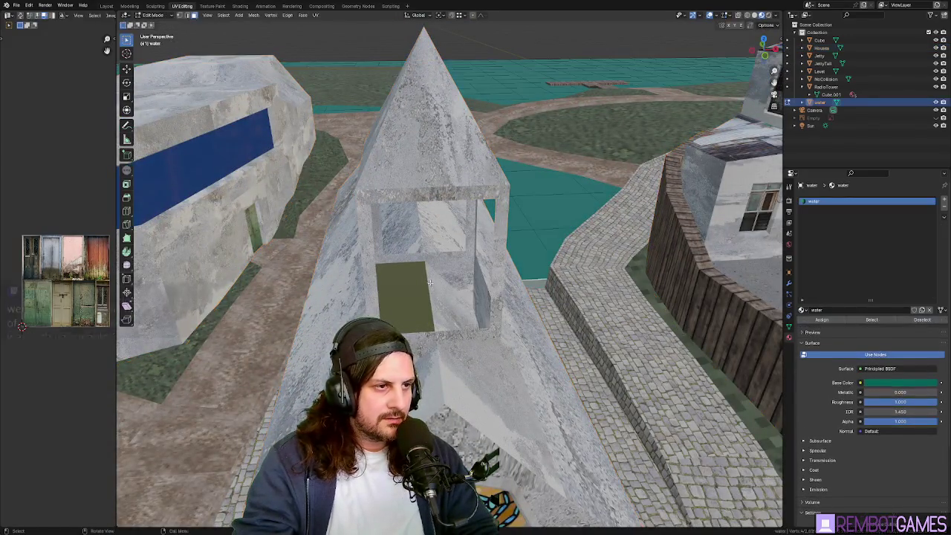
pyautogui.click(426, 278)
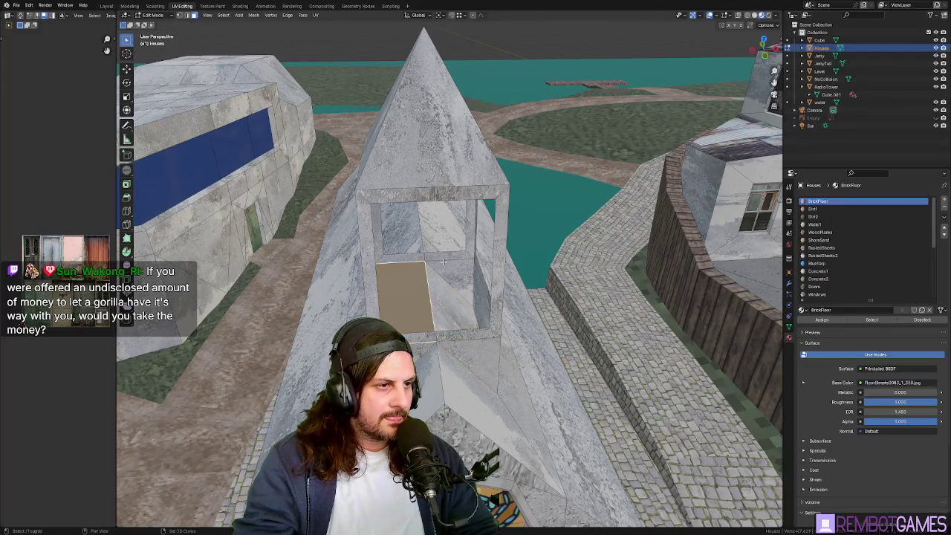
pyautogui.click(435, 272)
pyautogui.moveTo(441, 261)
pyautogui.mouseDown(button='middle')
pyautogui.moveTo(486, 274)
pyautogui.moveTo(505, 255)
pyautogui.moveTo(538, 251)
pyautogui.moveTo(476, 252)
pyautogui.mouseUp(button='middle')
pyautogui.scroll(5, 404, 256)
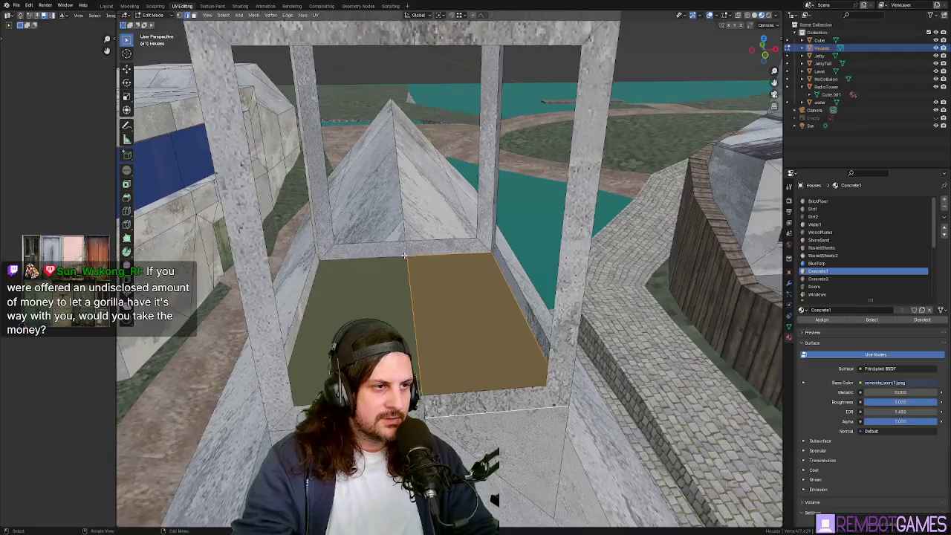
pyautogui.moveTo(404, 255)
pyautogui.mouseDown(button='middle')
pyautogui.moveTo(393, 260)
pyautogui.moveTo(426, 330)
pyautogui.mouseUp(button='middle')
# Step: Reselect just the left half of the tower floor and orbit to inspect it
pyautogui.hotkey('alt', 'a')
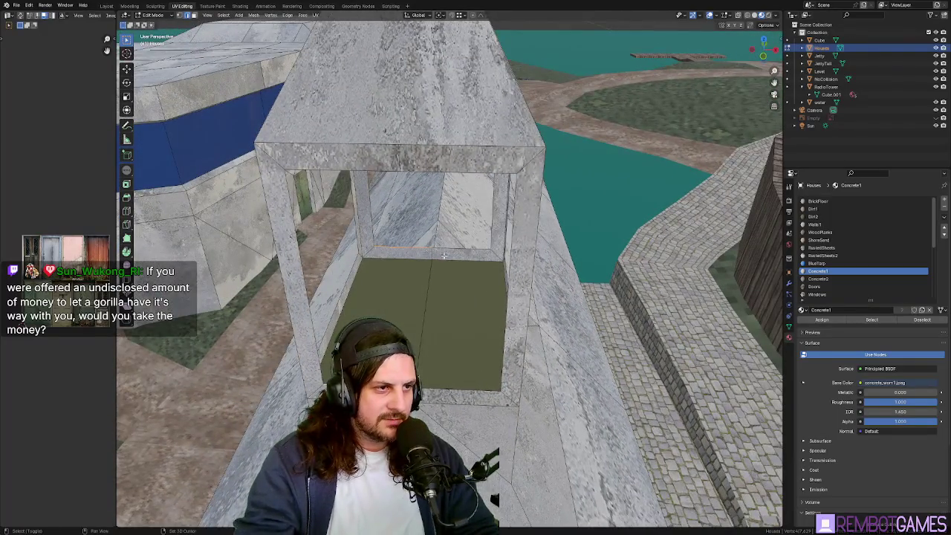
pyautogui.keyDown('shift'); pyautogui.click(443, 255); pyautogui.keyUp('shift')
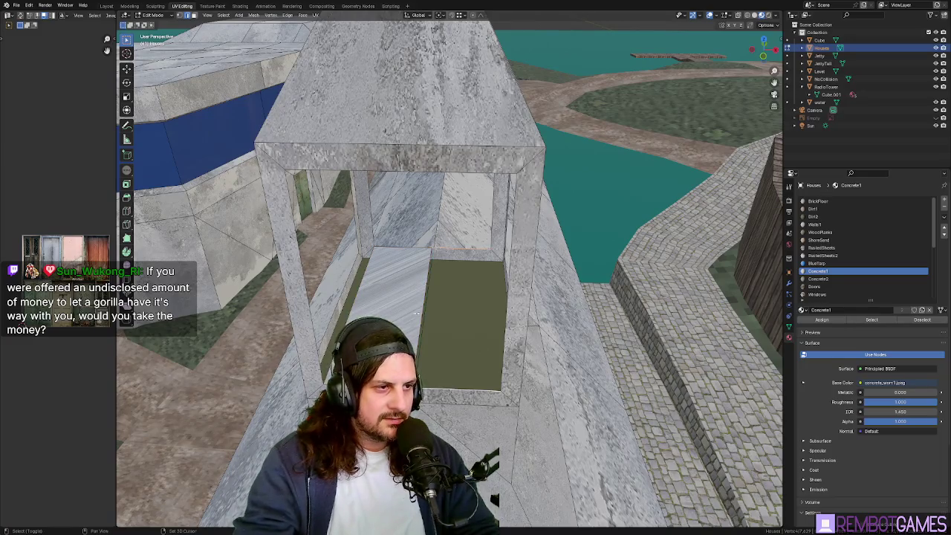
pyautogui.moveTo(423, 317); pyautogui.dragTo(398, 290, button='middle')
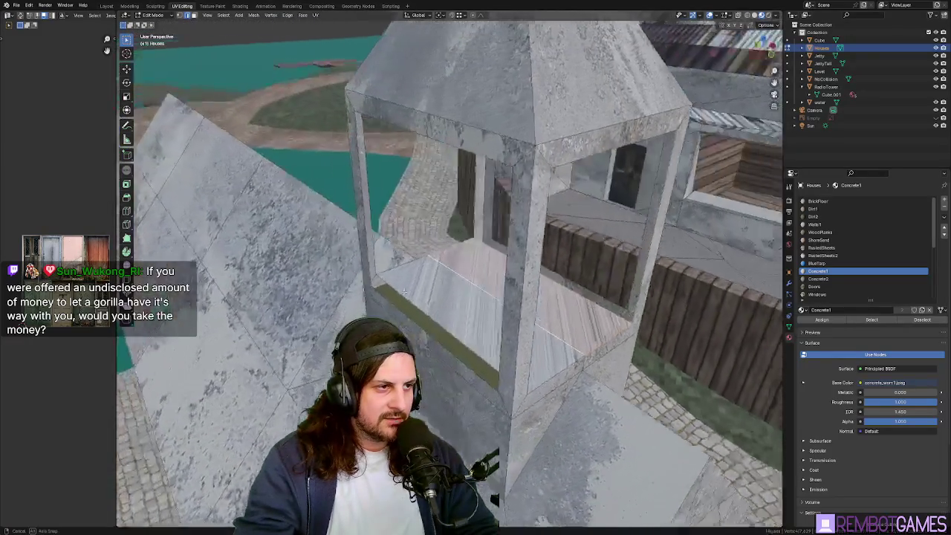
pyautogui.moveTo(457, 306)
pyautogui.mouseDown(button='middle')
pyautogui.moveTo(444, 301)
pyautogui.moveTo(386, 317)
pyautogui.mouseUp(button='middle')
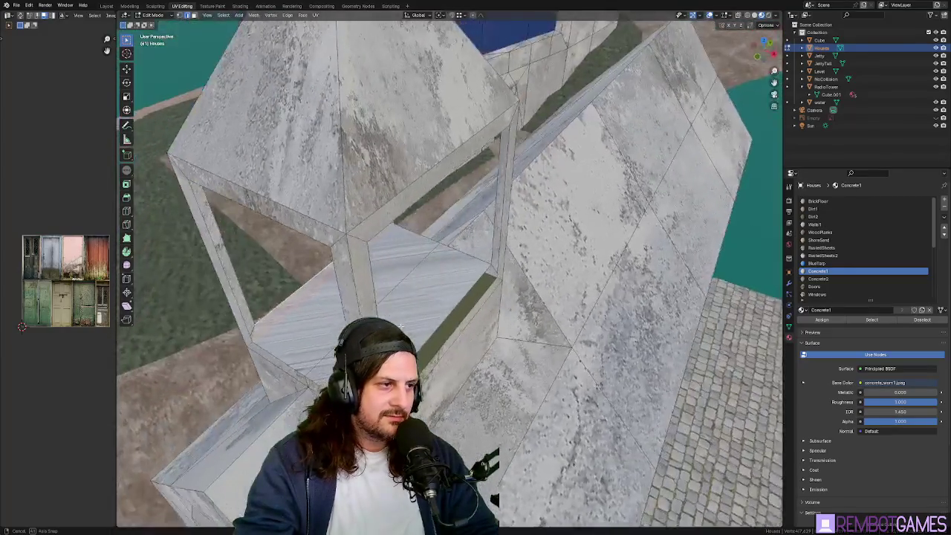
pyautogui.moveTo(386, 318)
pyautogui.mouseDown(button='middle')
pyautogui.moveTo(416, 320)
pyautogui.moveTo(496, 262)
pyautogui.moveTo(489, 170)
pyautogui.moveTo(567, 253)
pyautogui.mouseUp(button='middle')
pyautogui.scroll(-4, 417, 316)
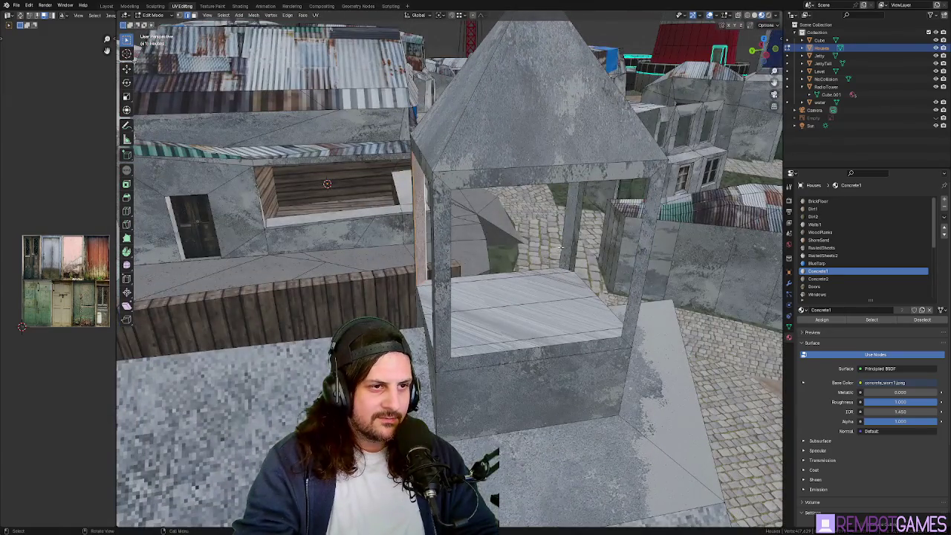
# Step: Orbit closely around the gazebo's pillar frame and roof to inspect the beam
pyautogui.moveTo(578, 257); pyautogui.dragTo(586, 282, button='middle')
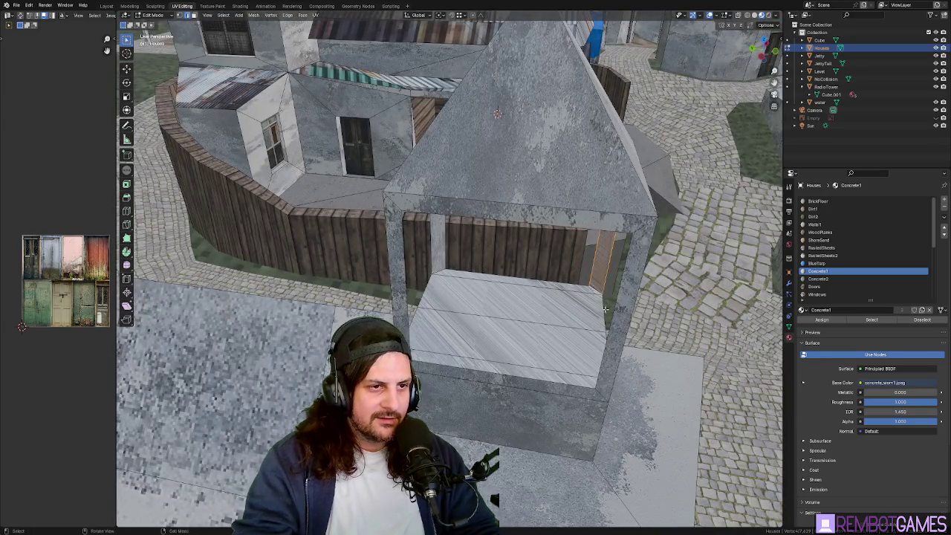
pyautogui.moveTo(564, 327)
pyautogui.mouseDown(button='middle')
pyautogui.moveTo(496, 343)
pyautogui.moveTo(486, 287)
pyautogui.moveTo(468, 261)
pyautogui.mouseUp(button='middle')
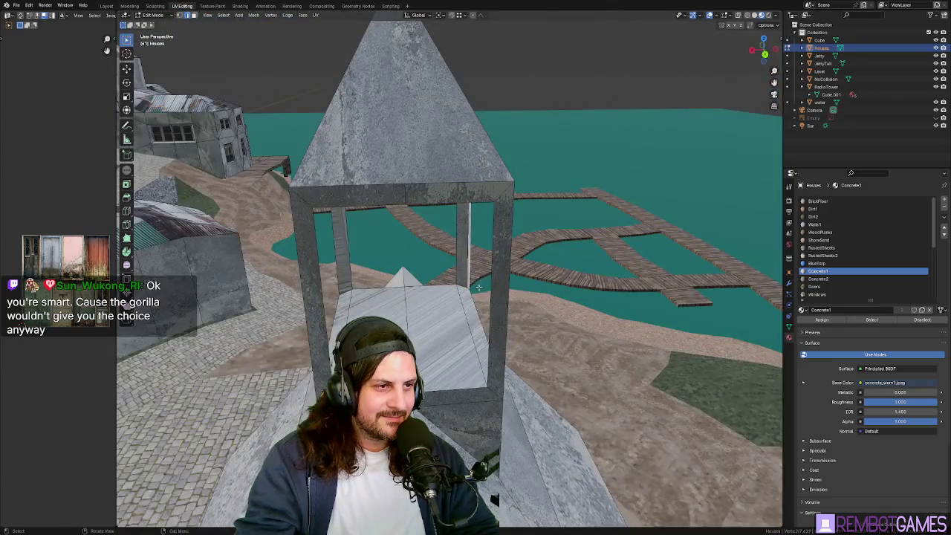
pyautogui.scroll(3, 478, 286)
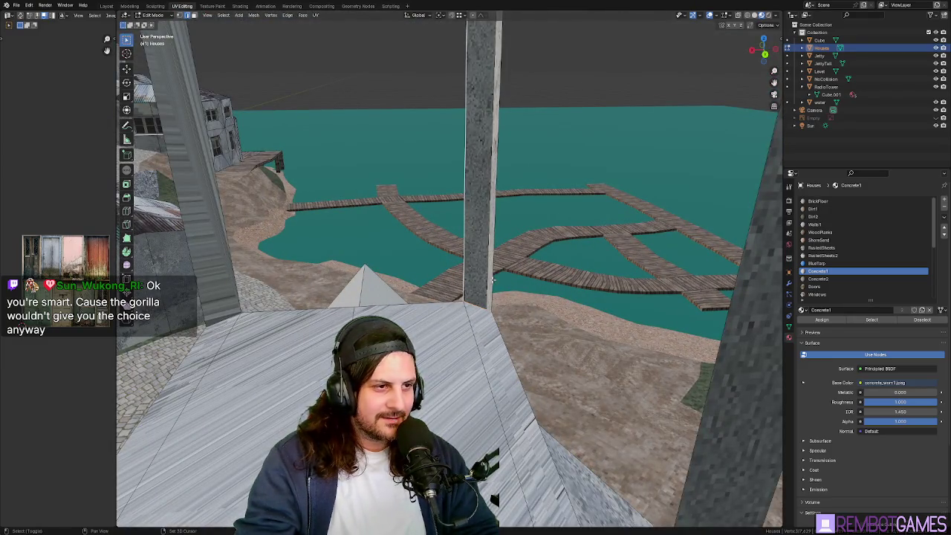
pyautogui.moveTo(493, 279)
pyautogui.mouseDown(button='middle')
pyautogui.moveTo(350, 253)
pyautogui.moveTo(459, 368)
pyautogui.moveTo(451, 325)
pyautogui.moveTo(401, 295)
pyautogui.mouseUp(button='middle')
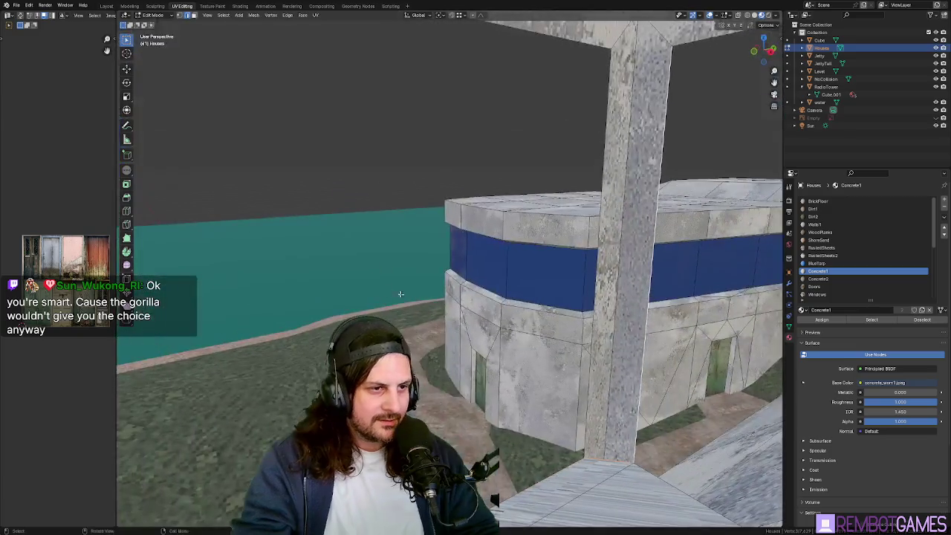
pyautogui.moveTo(595, 307); pyautogui.dragTo(593, 311, button='middle')
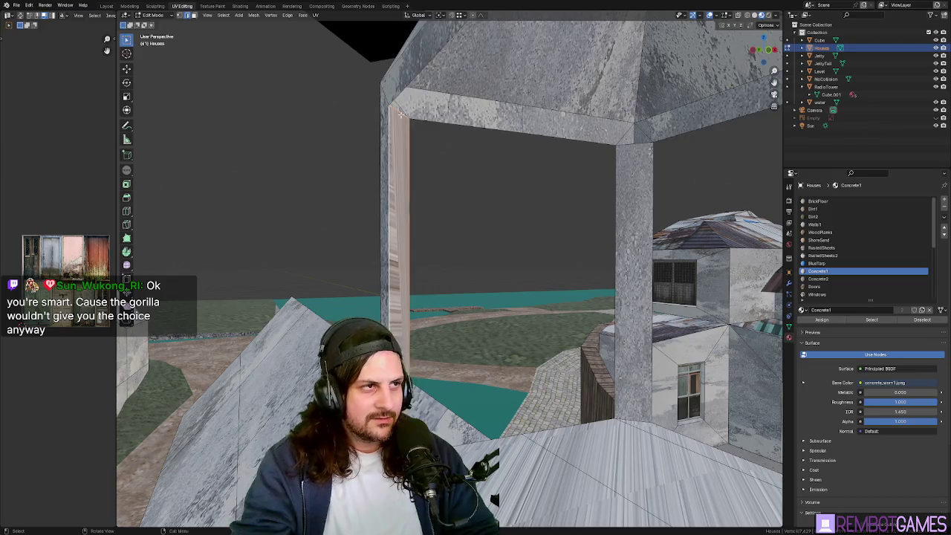
pyautogui.moveTo(401, 113)
pyautogui.mouseDown(button='middle')
pyautogui.moveTo(515, 156)
pyautogui.moveTo(488, 172)
pyautogui.mouseUp(button='middle')
pyautogui.moveTo(424, 190); pyautogui.dragTo(448, 193, button='middle')
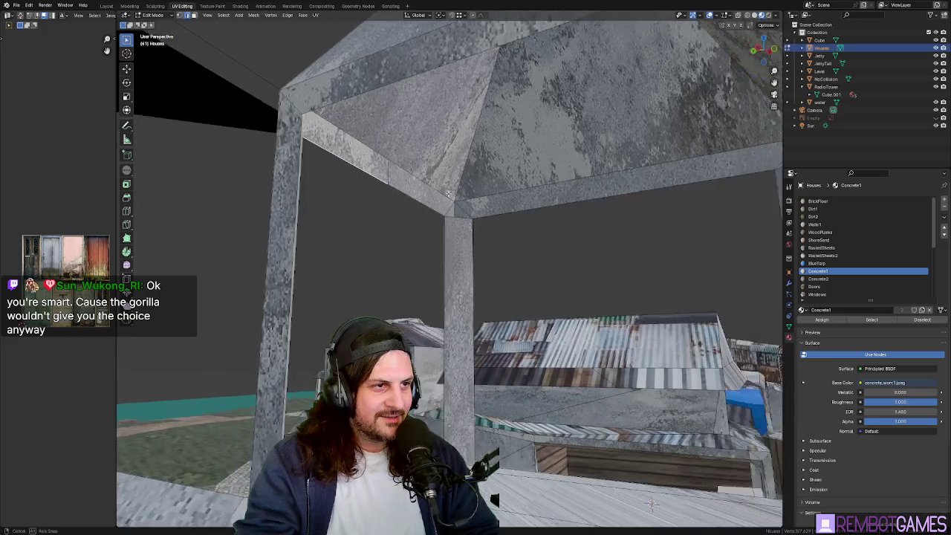
pyautogui.moveTo(307, 143)
pyautogui.mouseDown(button='middle')
pyautogui.moveTo(307, 133)
pyautogui.moveTo(396, 219)
pyautogui.mouseUp(button='middle')
pyautogui.scroll(-5, 325, 148)
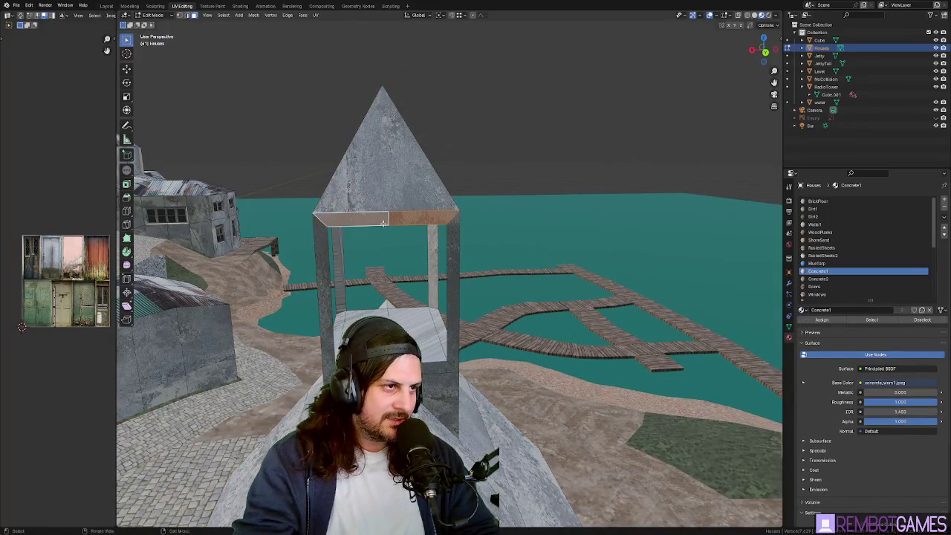
pyautogui.scroll(4, 384, 223)
# Step: Undo and redo to compare the beam's grey concrete texture, keeping the change
pyautogui.moveTo(383, 222); pyautogui.dragTo(557, 233, button='middle')
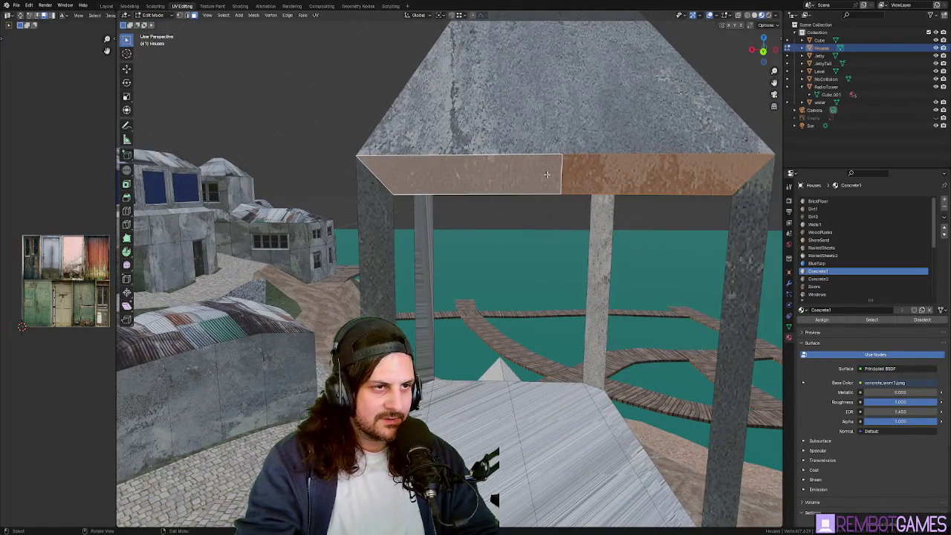
pyautogui.scroll(-3, 520, 180)
pyautogui.moveTo(520, 181); pyautogui.dragTo(581, 130, button='middle')
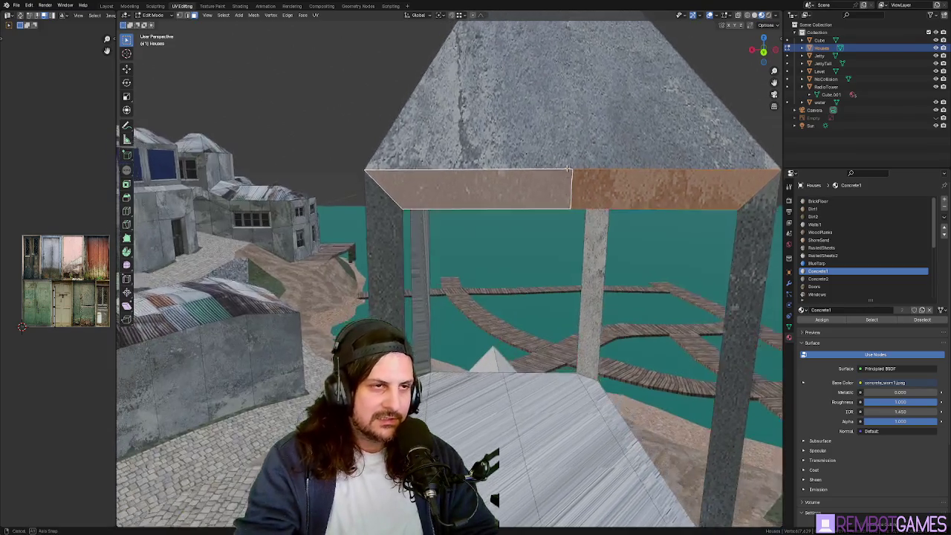
pyautogui.scroll(3, 581, 129)
pyautogui.hotkey('ctrl', 'z')
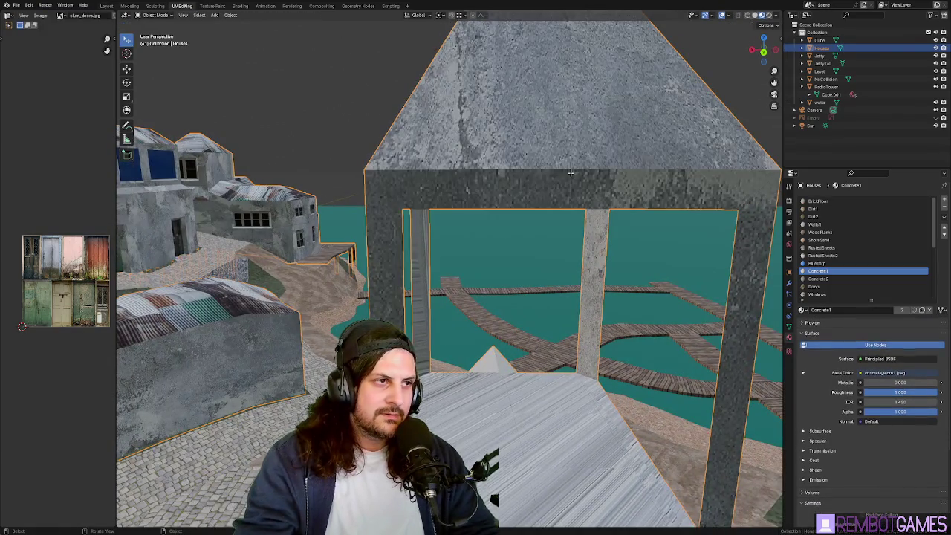
pyautogui.scroll(-3, 587, 188)
pyautogui.moveTo(587, 188)
pyautogui.mouseDown(button='middle')
pyautogui.moveTo(578, 175)
pyautogui.moveTo(578, 186)
pyautogui.mouseUp(button='middle')
pyautogui.hotkey('ctrl', 'shift', 'z')
pyautogui.rightClick(577, 186)
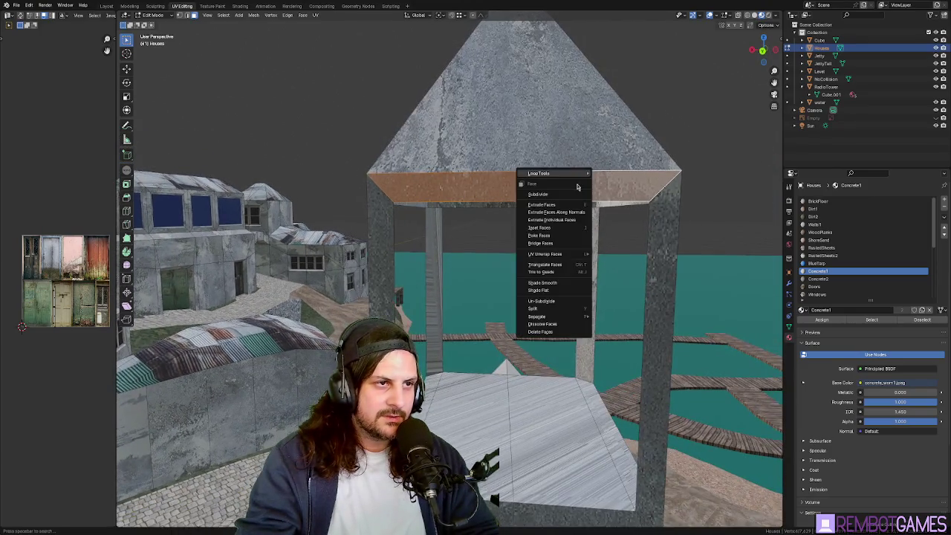
# Step: Dissolve the gazebo beam's split front faces into single faces
pyautogui.click(553, 326)
pyautogui.moveTo(553, 327); pyautogui.dragTo(418, 203, button='middle')
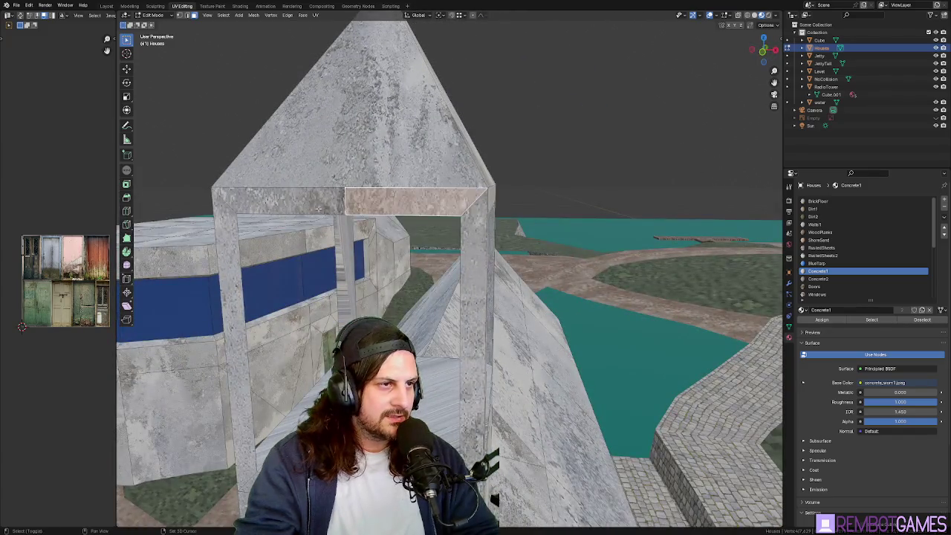
pyautogui.keyDown('shift'); pyautogui.click(319, 208); pyautogui.keyUp('shift')
pyautogui.rightClick(318, 209)
pyautogui.click(306, 209)
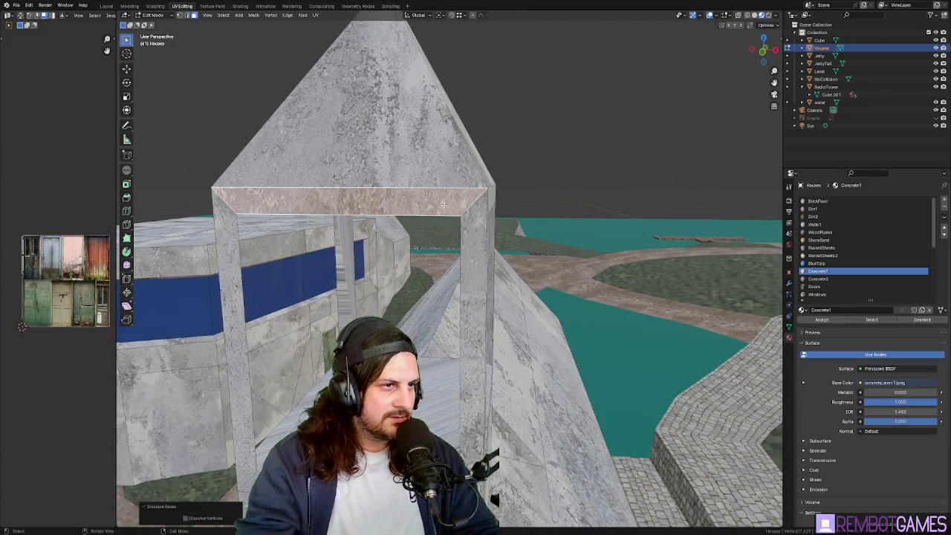
pyautogui.moveTo(443, 204); pyautogui.dragTo(388, 209, button='middle')
# Step: Dissolve four stray vertices on the beam and return to Object Mode
pyautogui.press('1')
pyautogui.rightClick(389, 209)
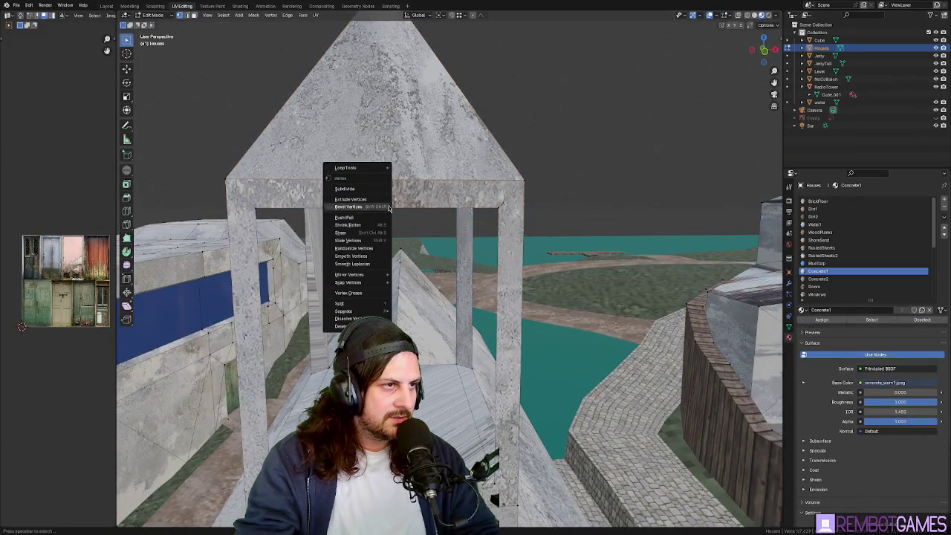
pyautogui.click(347, 318)
pyautogui.rightClick(350, 205)
pyautogui.click(349, 204)
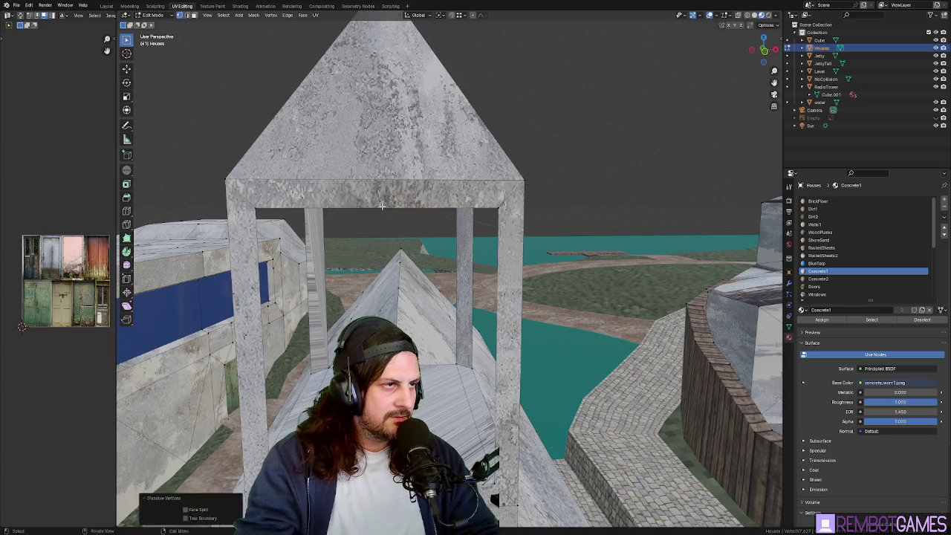
pyautogui.moveTo(350, 205)
pyautogui.mouseDown(button='middle')
pyautogui.moveTo(426, 207)
pyautogui.moveTo(456, 186)
pyautogui.moveTo(476, 215)
pyautogui.moveTo(515, 221)
pyautogui.moveTo(487, 200)
pyautogui.mouseUp(button='middle')
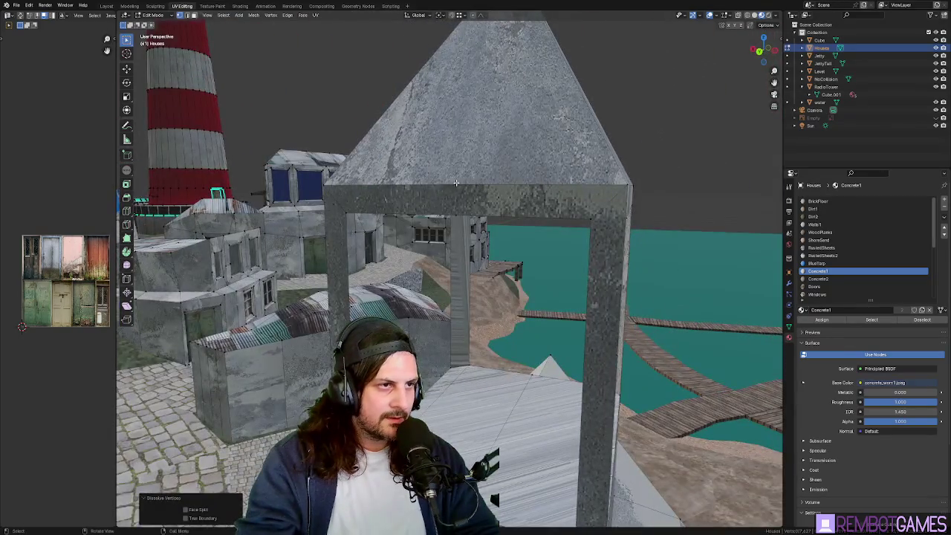
pyautogui.rightClick(455, 186)
pyautogui.click(455, 185)
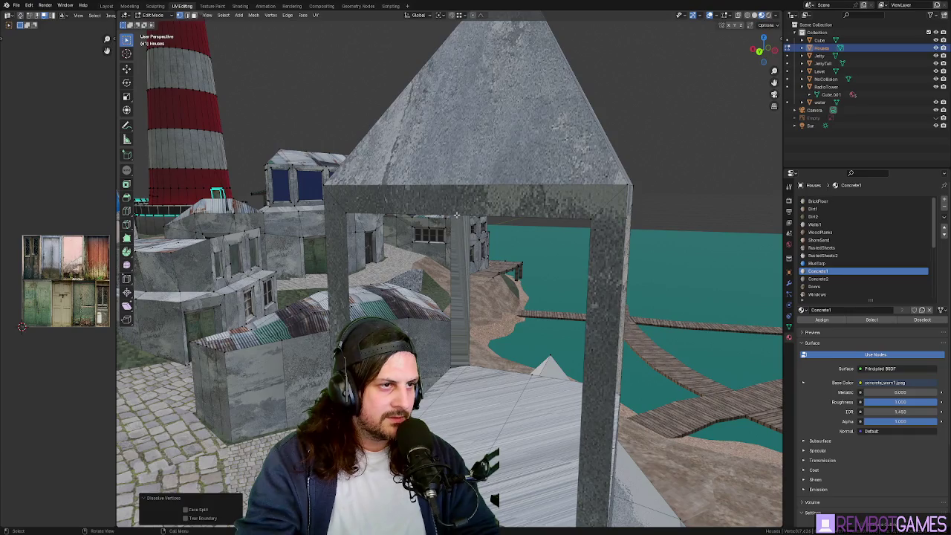
pyautogui.rightClick(456, 215)
pyautogui.click(456, 213)
pyautogui.press('Tab')
pyautogui.press('Tab')
pyautogui.moveTo(587, 230); pyautogui.dragTo(547, 241, button='middle')
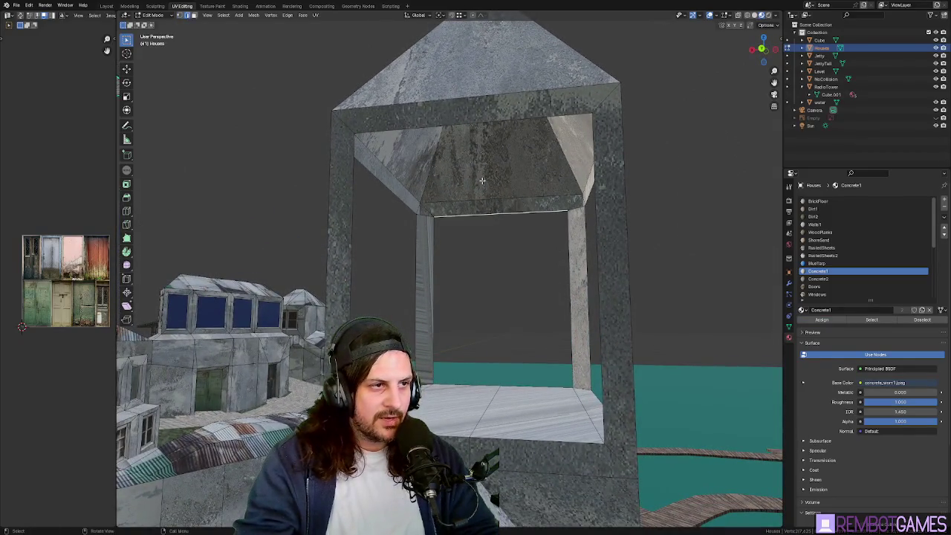
# Step: Look up under the gazebo roof with Face Orientation on to check its normals
pyautogui.moveTo(457, 124)
pyautogui.mouseDown(button='middle')
pyautogui.moveTo(452, 206)
pyautogui.moveTo(563, 204)
pyautogui.moveTo(528, 201)
pyautogui.moveTo(503, 206)
pyautogui.moveTo(593, 215)
pyautogui.moveTo(567, 221)
pyautogui.mouseUp(button='middle')
pyautogui.click(455, 171)
pyautogui.hotkey('alt', 'a')
pyautogui.moveTo(464, 258); pyautogui.dragTo(461, 246, button='middle')
pyautogui.click(716, 15)
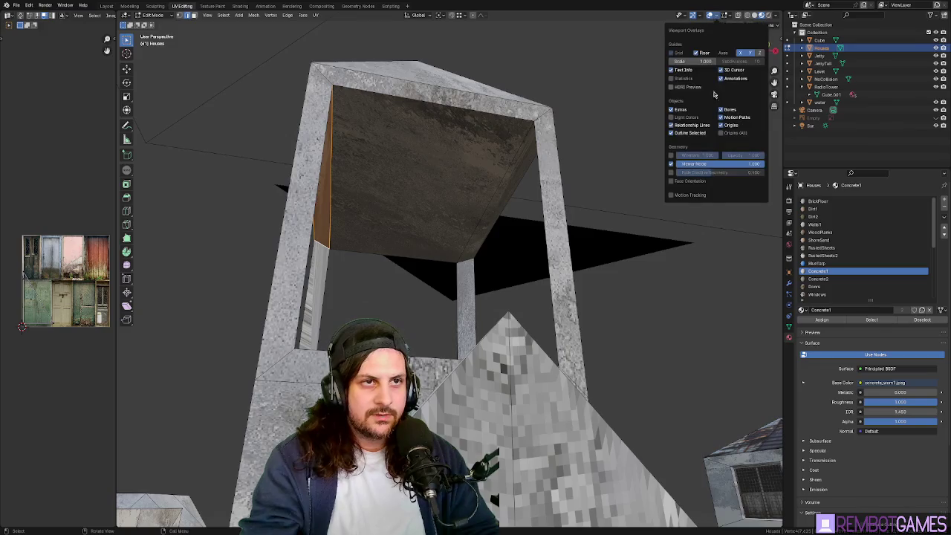
pyautogui.click(695, 184)
pyautogui.moveTo(537, 212)
pyautogui.mouseDown(button='middle')
pyautogui.moveTo(403, 261)
pyautogui.moveTo(329, 218)
pyautogui.moveTo(245, 244)
pyautogui.moveTo(344, 251)
pyautogui.moveTo(417, 358)
pyautogui.moveTo(420, 308)
pyautogui.moveTo(488, 324)
pyautogui.moveTo(452, 345)
pyautogui.moveTo(400, 332)
pyautogui.moveTo(332, 231)
pyautogui.moveTo(498, 160)
pyautogui.moveTo(486, 151)
pyautogui.moveTo(317, 189)
pyautogui.mouseUp(button='middle')
# Step: Return to Object Mode and switch the Face Orientation overlay off
pyautogui.press('Tab')
pyautogui.scroll(5, 400, 332)
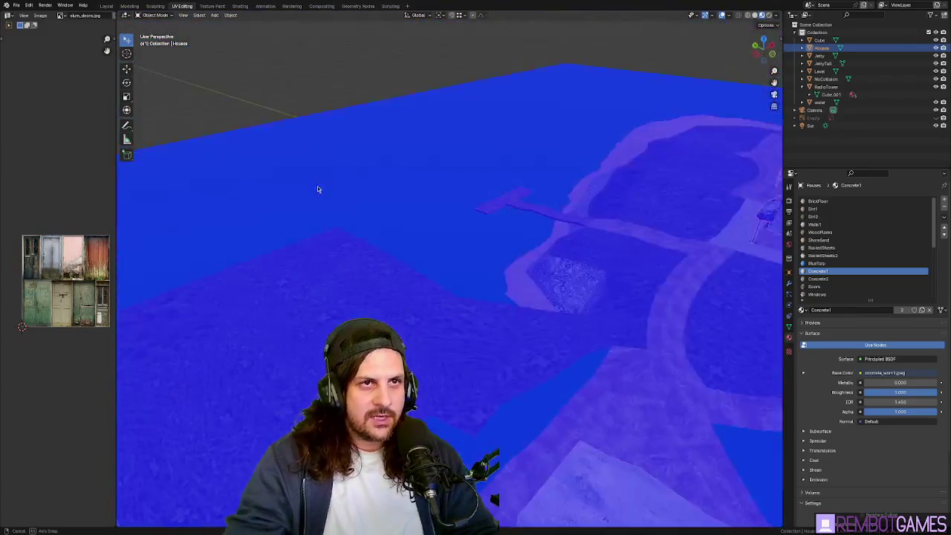
pyautogui.click(729, 15)
pyautogui.click(701, 175)
pyautogui.moveTo(521, 253)
pyautogui.mouseDown(button='middle')
pyautogui.moveTo(463, 288)
pyautogui.moveTo(510, 248)
pyautogui.moveTo(508, 304)
pyautogui.moveTo(438, 280)
pyautogui.moveTo(445, 364)
pyautogui.mouseUp(button='middle')
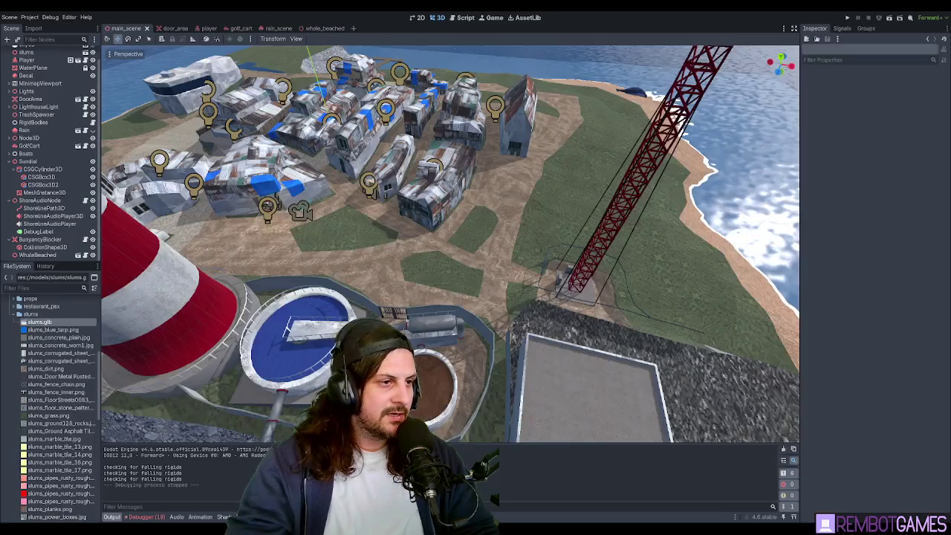
pyautogui.scroll(-3, 356, 287)
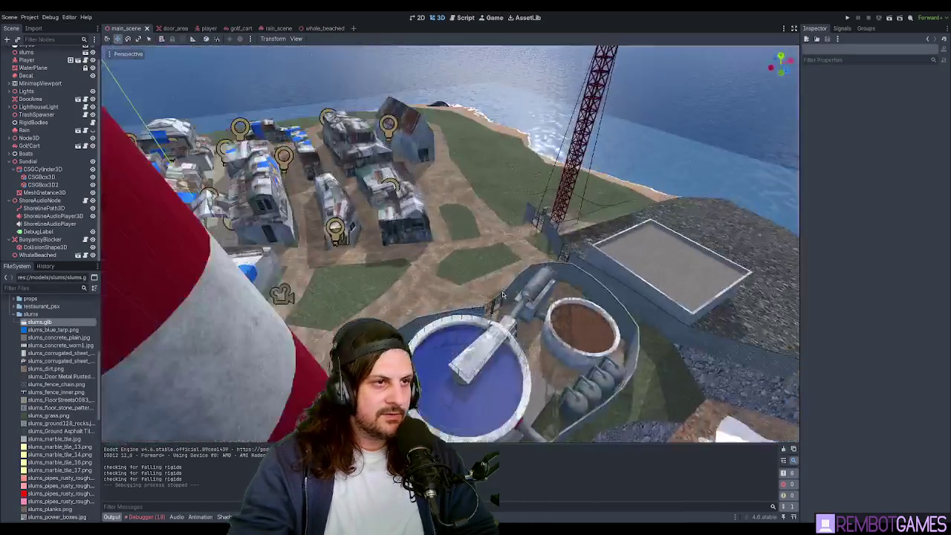
# Step: Orbit and zoom around the exported island in Godot, from the shoreline to a full view
pyautogui.scroll(-4, 357, 287)
pyautogui.scroll(-3, 356, 287)
pyautogui.moveTo(357, 286); pyautogui.dragTo(619, 273, button='middle')
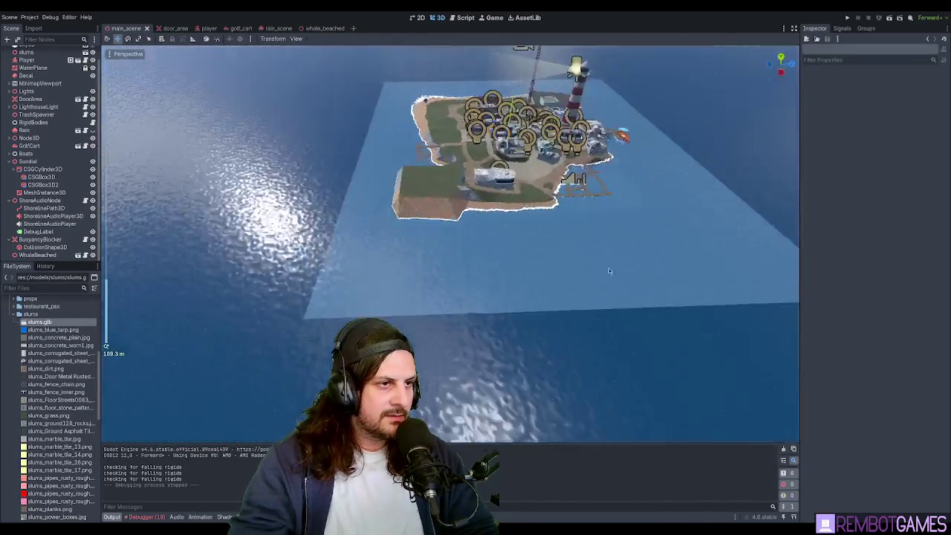
pyautogui.scroll(5, 467, 320)
pyautogui.moveTo(466, 319)
pyautogui.mouseDown(button='right')
pyautogui.moveTo(463, 275)
pyautogui.moveTo(464, 319)
pyautogui.mouseUp(button='right')
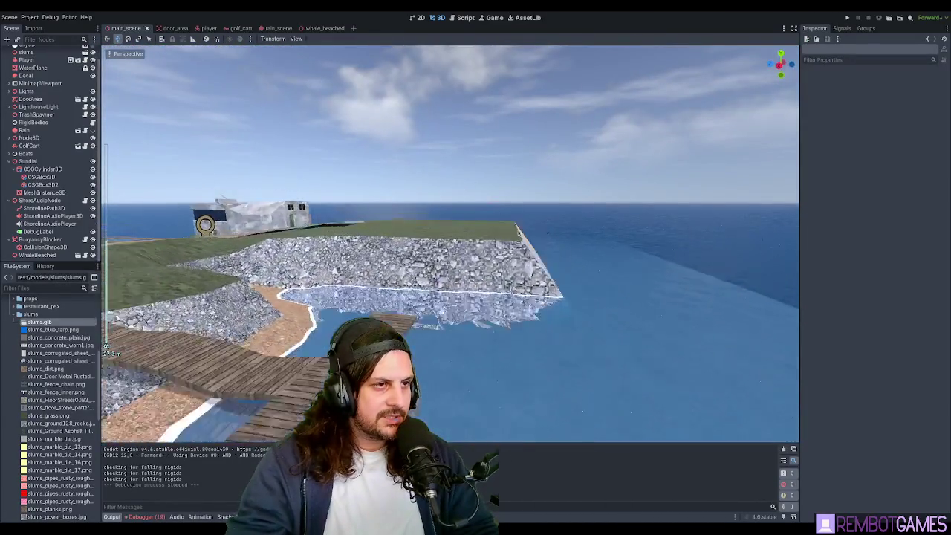
pyautogui.moveTo(518, 233)
pyautogui.mouseDown(button='right')
pyautogui.moveTo(508, 279)
pyautogui.moveTo(524, 312)
pyautogui.moveTo(494, 315)
pyautogui.moveTo(467, 342)
pyautogui.mouseUp(button='right')
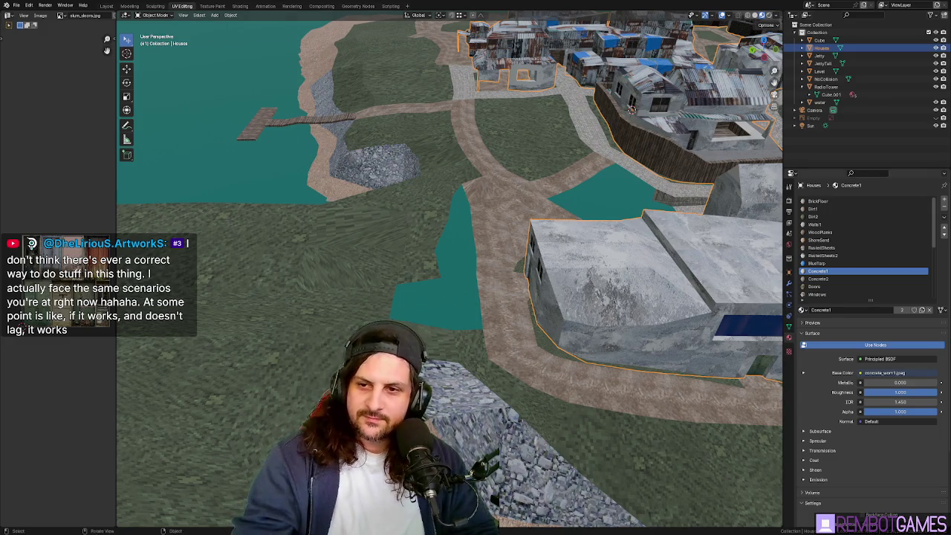
# Step: Enter Edit Mode on the church and shift a run of side-wall faces along X
pyautogui.moveTo(491, 247)
pyautogui.mouseDown(button='middle')
pyautogui.moveTo(546, 253)
pyautogui.moveTo(530, 332)
pyautogui.moveTo(546, 322)
pyautogui.moveTo(416, 310)
pyautogui.mouseUp(button='middle')
pyautogui.scroll(2, 545, 322)
pyautogui.scroll(2, 546, 324)
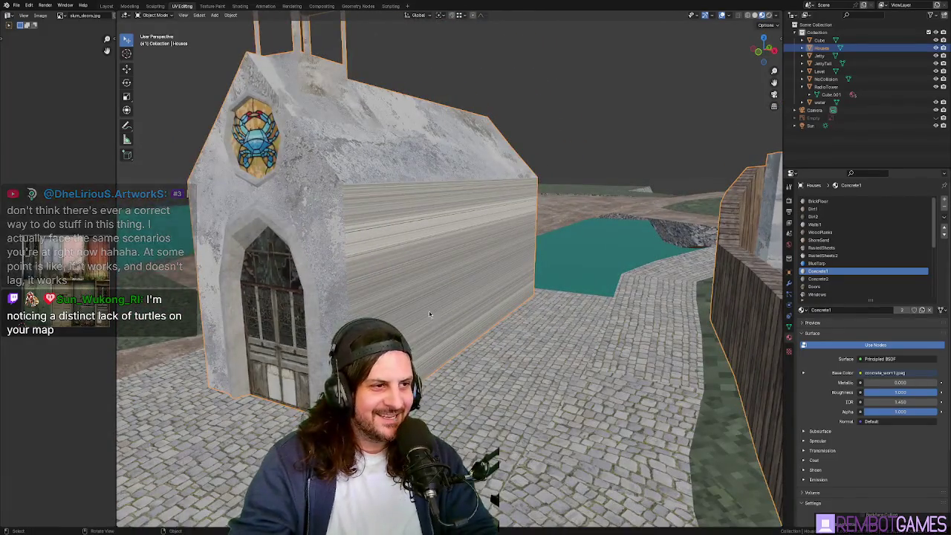
pyautogui.press('Tab')
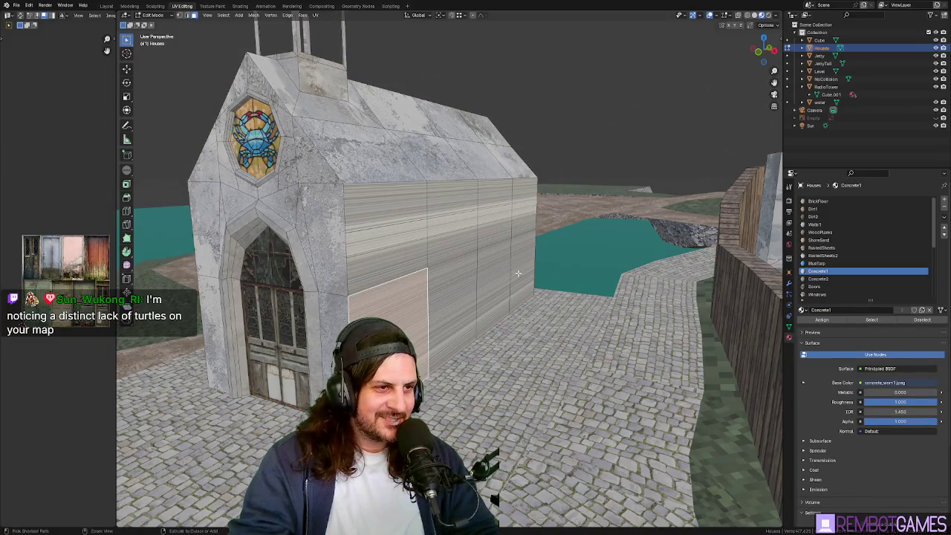
pyautogui.keyDown('ctrl'); pyautogui.click(518, 274); pyautogui.keyUp('ctrl')
pyautogui.moveTo(521, 275)
pyautogui.mouseDown(button='middle')
pyautogui.moveTo(569, 310)
pyautogui.moveTo(626, 255)
pyautogui.mouseUp(button='middle')
pyautogui.press('g')
pyautogui.press('x')
pyautogui.click(580, 294)
pyautogui.scroll(-5, 580, 293)
pyautogui.scroll(3, 568, 310)
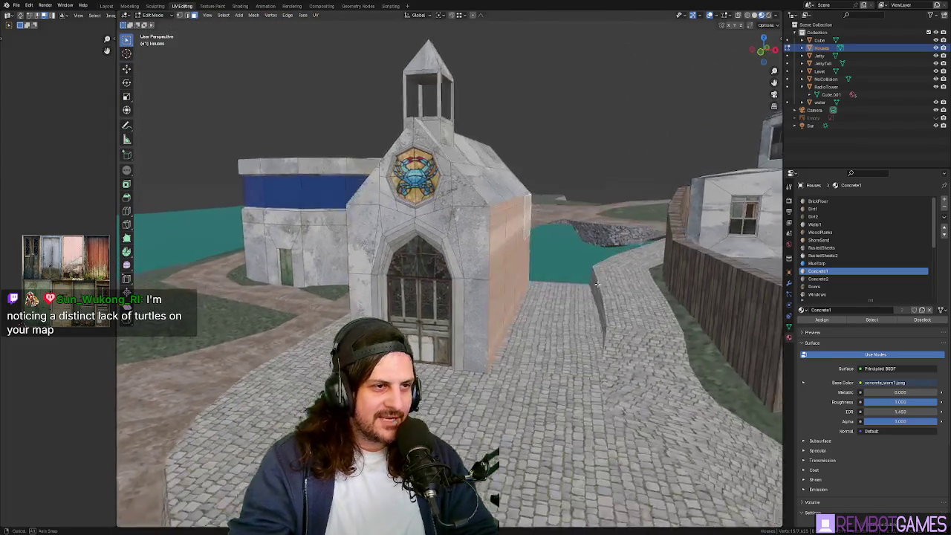
pyautogui.scroll(2, 625, 255)
pyautogui.press('g')
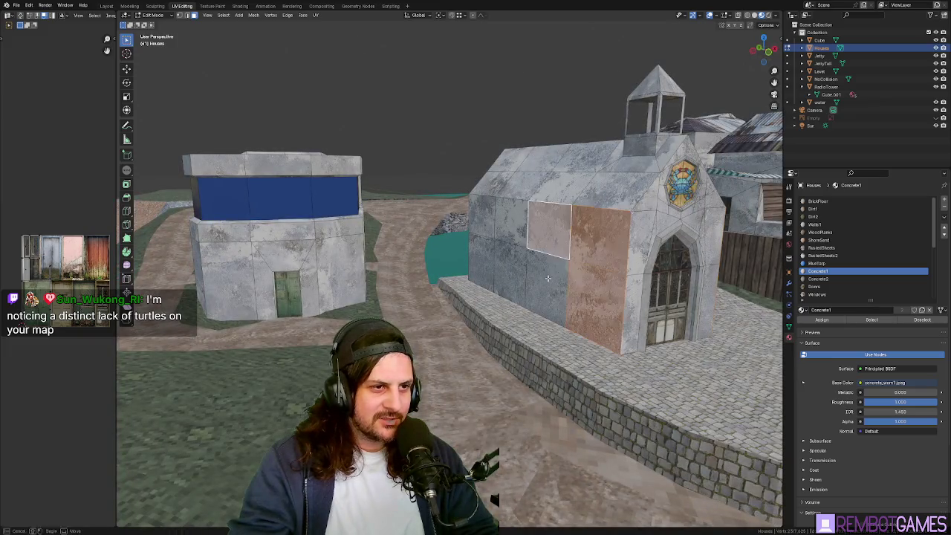
pyautogui.rightClick(483, 219)
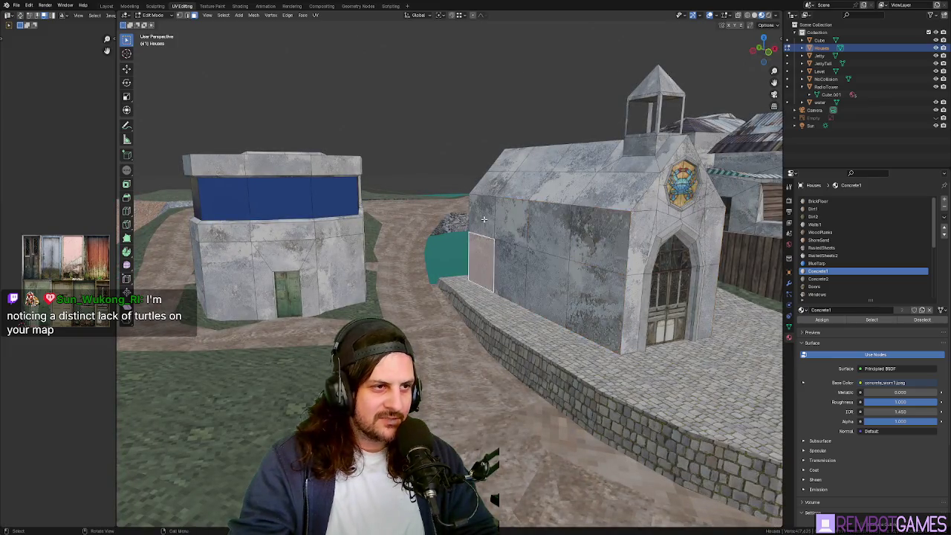
# Step: Select the upper wall row, widen the church 1.5 times along X, and leave Edit Mode
pyautogui.keyDown('ctrl'); pyautogui.click(601, 239); pyautogui.keyUp('ctrl')
pyautogui.keyDown('ctrl'); pyautogui.click(584, 296); pyautogui.keyUp('ctrl')
pyautogui.moveTo(584, 295)
pyautogui.mouseDown(button='middle')
pyautogui.moveTo(691, 275)
pyautogui.moveTo(385, 259)
pyautogui.mouseUp(button='middle')
pyautogui.click(385, 259)
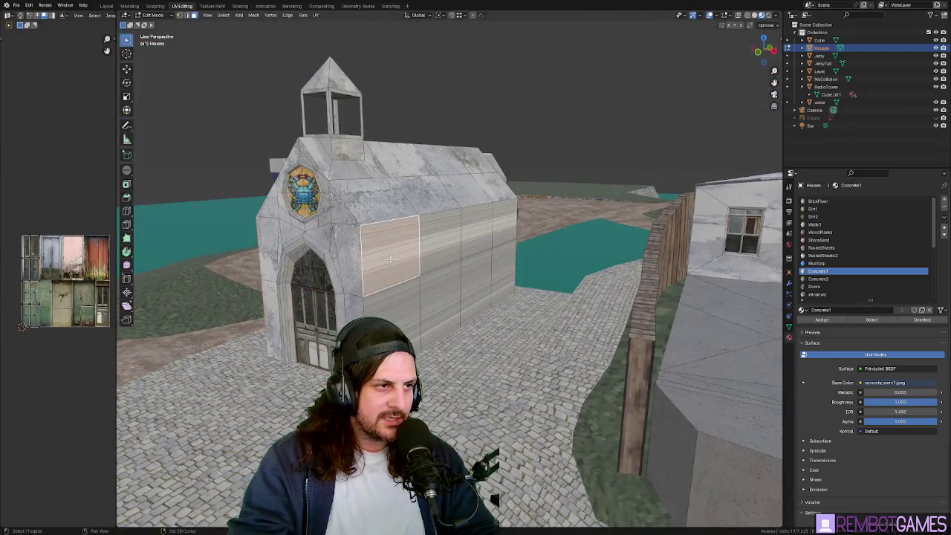
pyautogui.keyDown('ctrl'); pyautogui.click(502, 222); pyautogui.keyUp('ctrl')
pyautogui.moveTo(398, 298); pyautogui.dragTo(602, 314, button='middle')
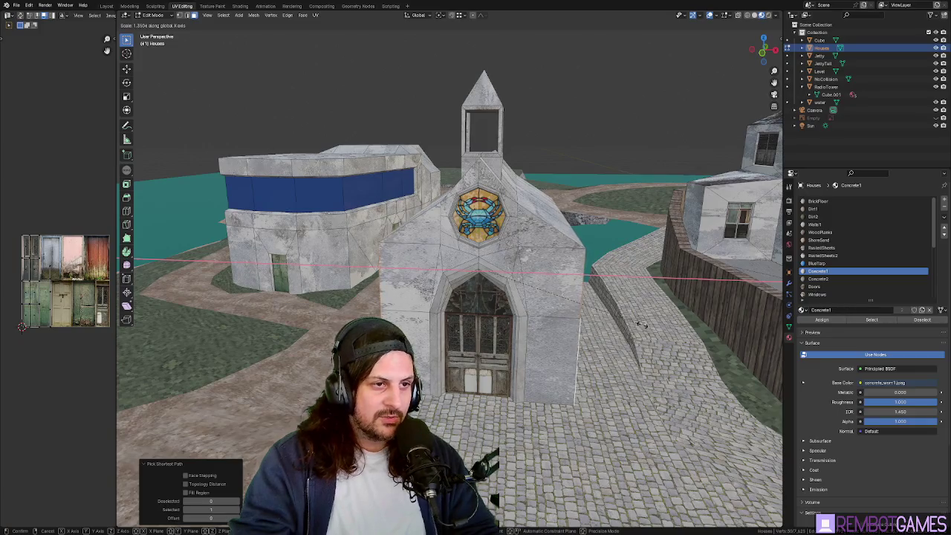
pyautogui.write('1.5')
pyautogui.press('Return')
pyautogui.moveTo(535, 310)
pyautogui.mouseDown(button='middle')
pyautogui.moveTo(487, 309)
pyautogui.moveTo(577, 311)
pyautogui.moveTo(614, 297)
pyautogui.moveTo(577, 339)
pyautogui.mouseUp(button='middle')
pyautogui.press('Tab')
pyautogui.press('Tab')
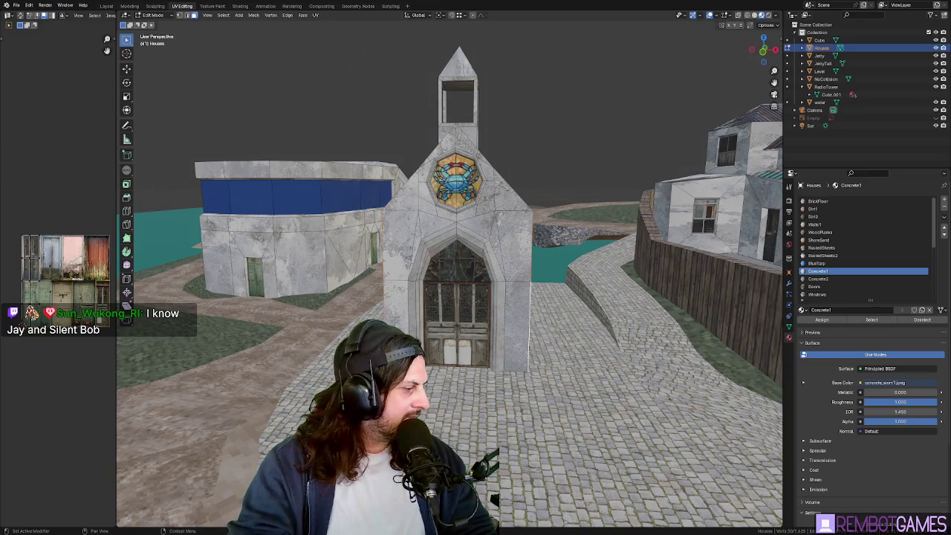
# Step: Scroll through the current Google Images results
pyautogui.scroll(-2, 445, 234)
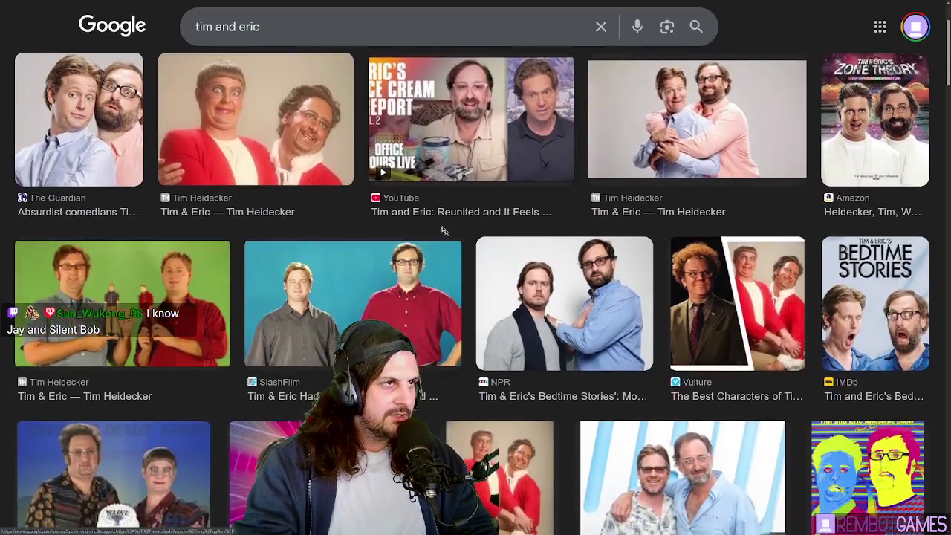
pyautogui.scroll(-1, 446, 235)
pyautogui.scroll(-1, 561, 164)
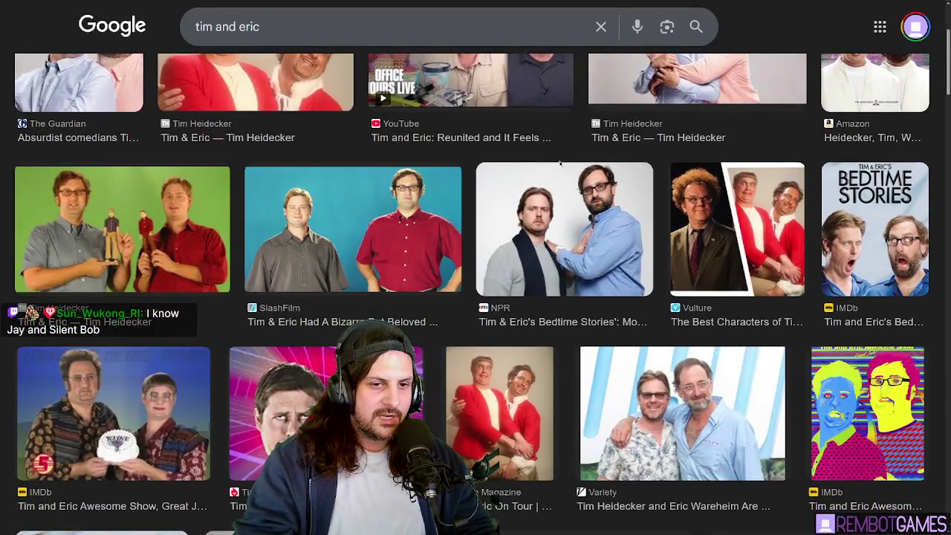
pyautogui.scroll(-1, 560, 164)
pyautogui.scroll(-1, 561, 162)
pyautogui.scroll(-1, 561, 157)
pyautogui.scroll(-1, 561, 154)
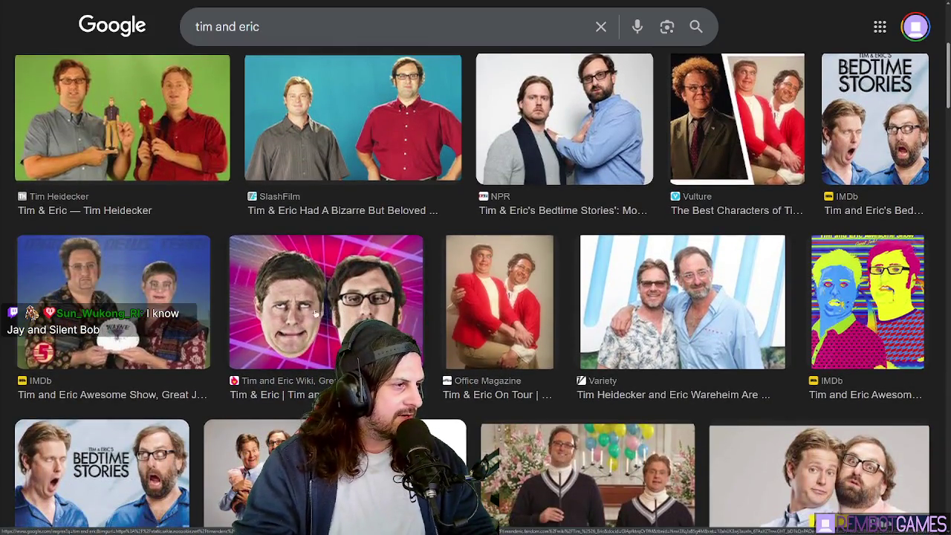
pyautogui.scroll(1, 317, 300)
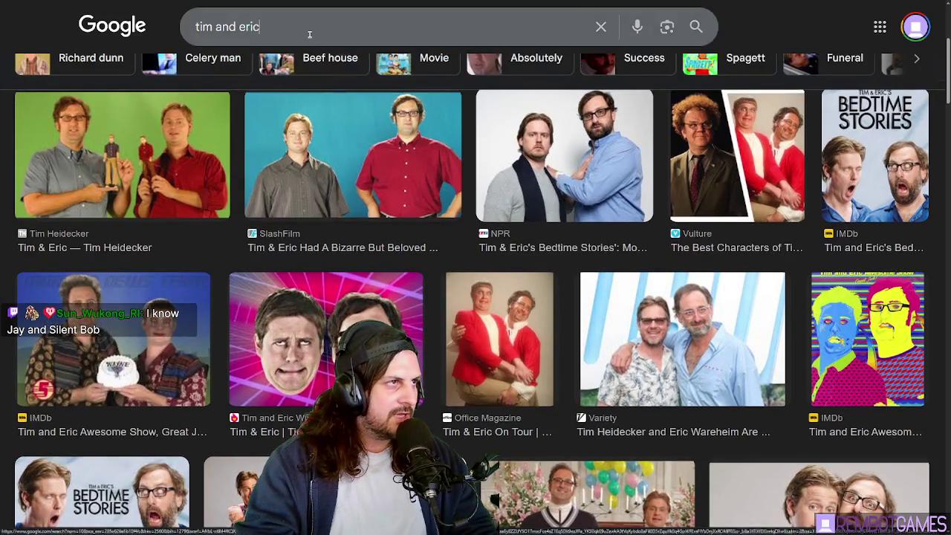
# Step: Search Google Images for 'tim and eric tom goes to the mayor' using the suggestion
pyautogui.click(321, 32)
pyautogui.write('tomt')
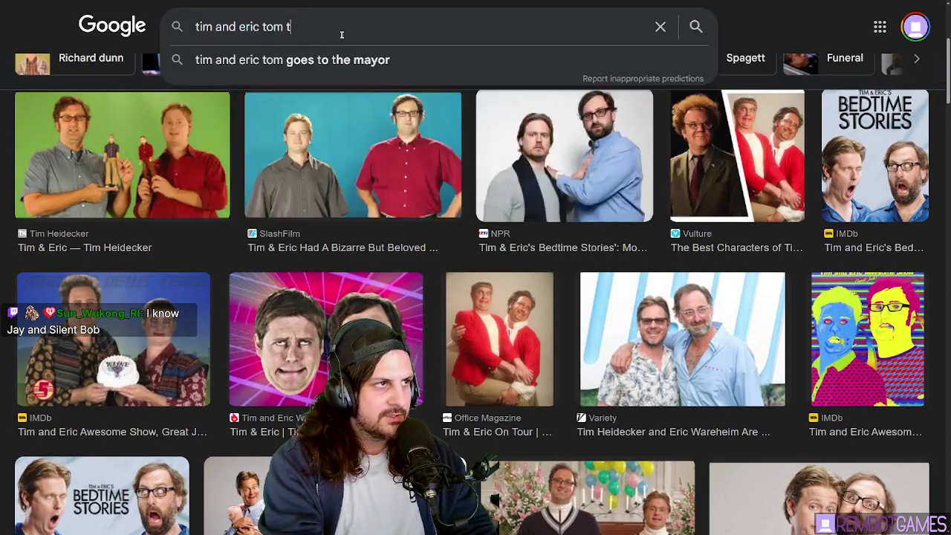
pyautogui.press('BackSpace')
pyautogui.press('Down')
pyautogui.press('Return')
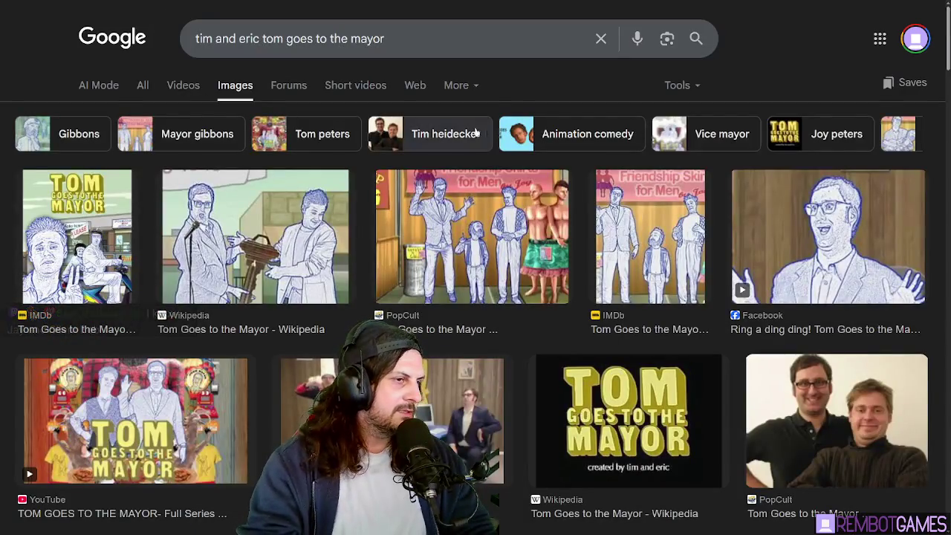
# Step: Browse the Tom Goes to the Mayor image results, then switch back to Blender
pyautogui.scroll(-2, 398, 203)
pyautogui.scroll(-2, 419, 206)
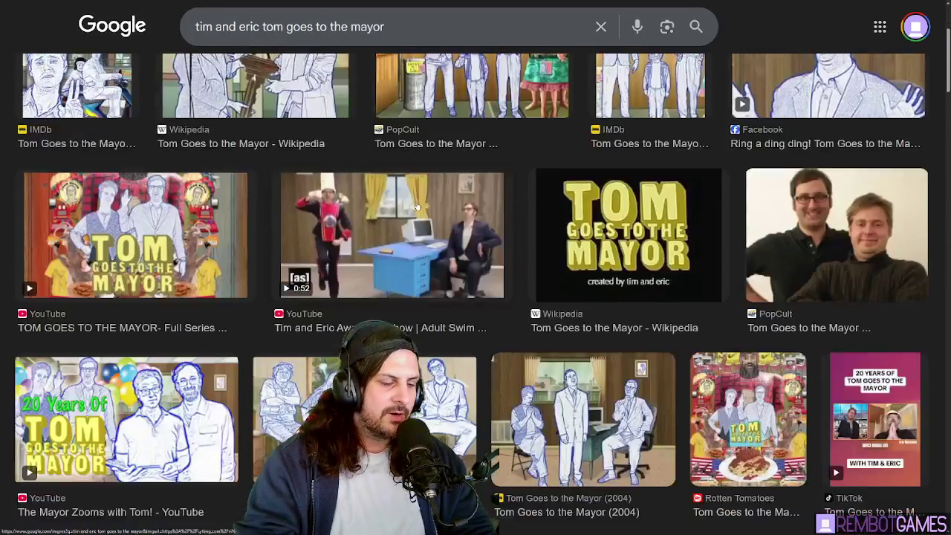
pyautogui.scroll(-1, 418, 206)
pyautogui.scroll(-1, 419, 206)
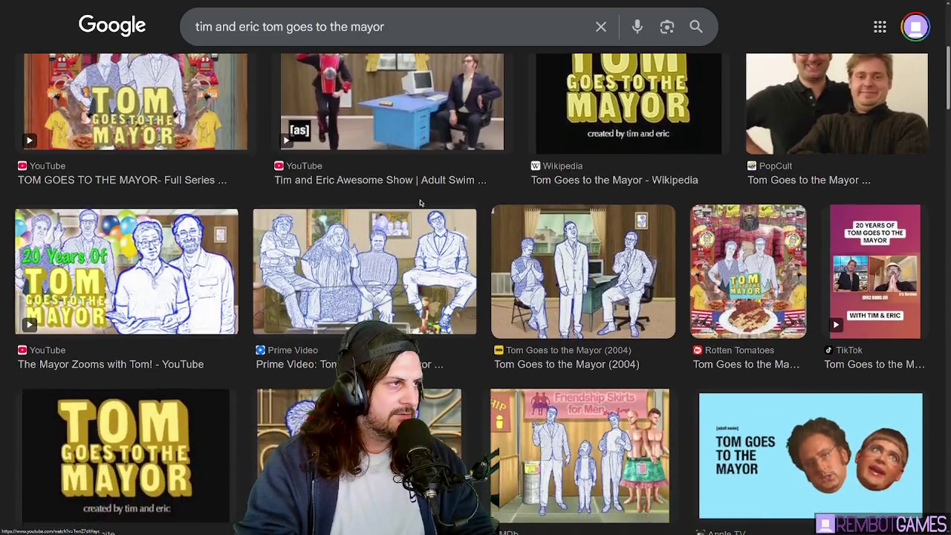
pyautogui.scroll(-1, 420, 204)
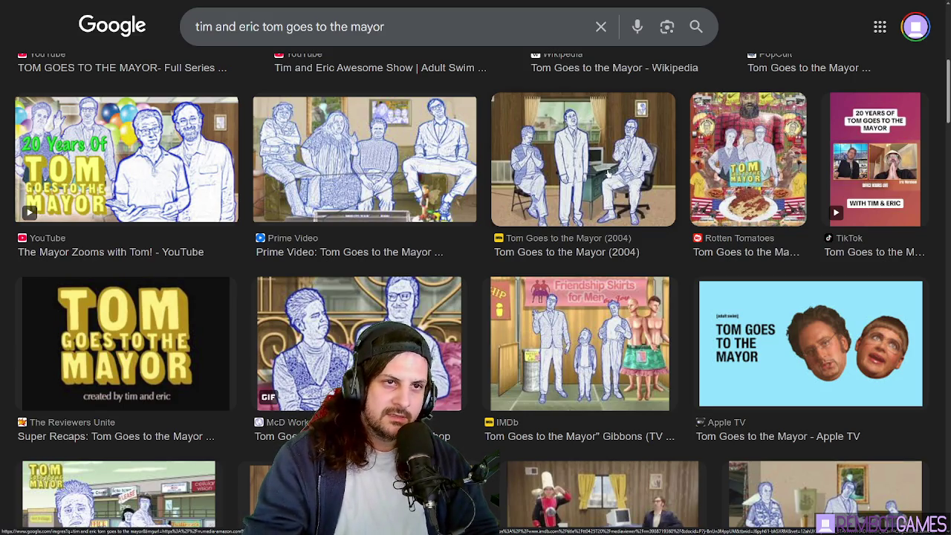
pyautogui.scroll(-1, 550, 176)
pyautogui.scroll(-1, 550, 176)
pyautogui.scroll(-1, 550, 176)
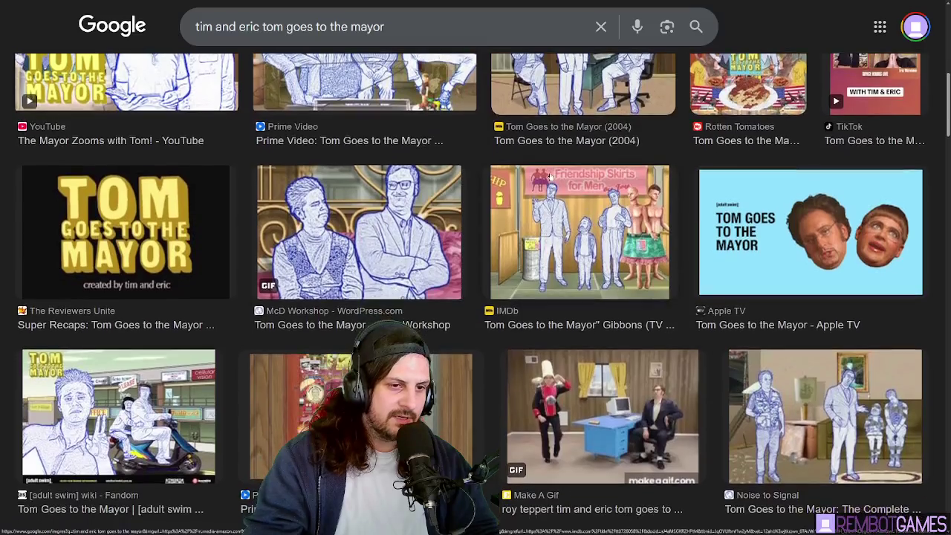
pyautogui.scroll(-1, 550, 176)
pyautogui.scroll(-1, 550, 176)
pyautogui.scroll(-1, 550, 176)
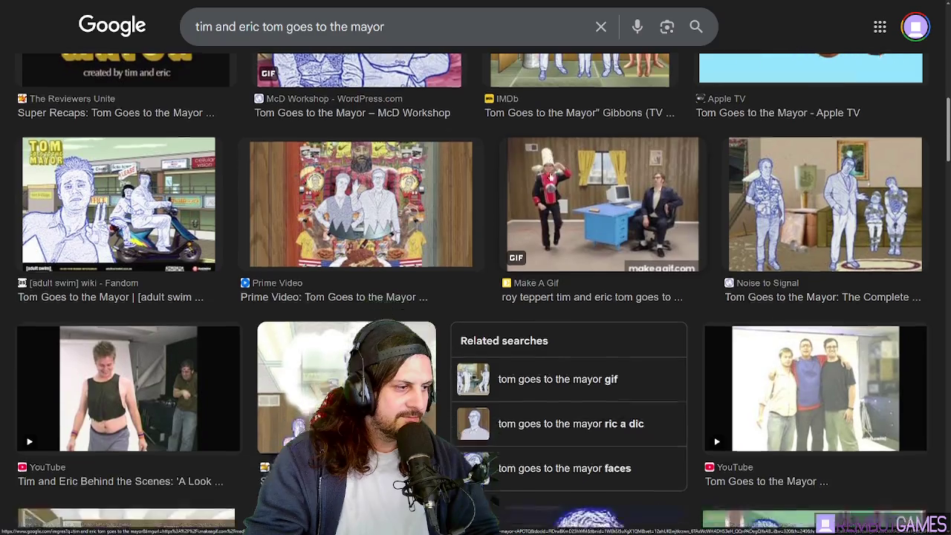
pyautogui.scroll(-1, 550, 176)
pyautogui.scroll(-1, 550, 176)
pyautogui.scroll(-1, 551, 176)
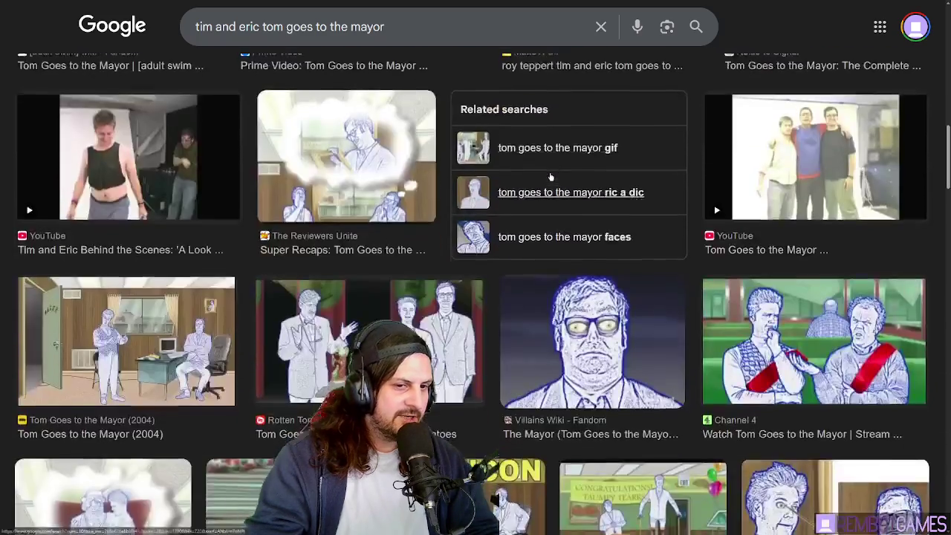
pyautogui.scroll(-1, 551, 176)
pyautogui.scroll(1, 551, 176)
pyautogui.scroll(2, 551, 176)
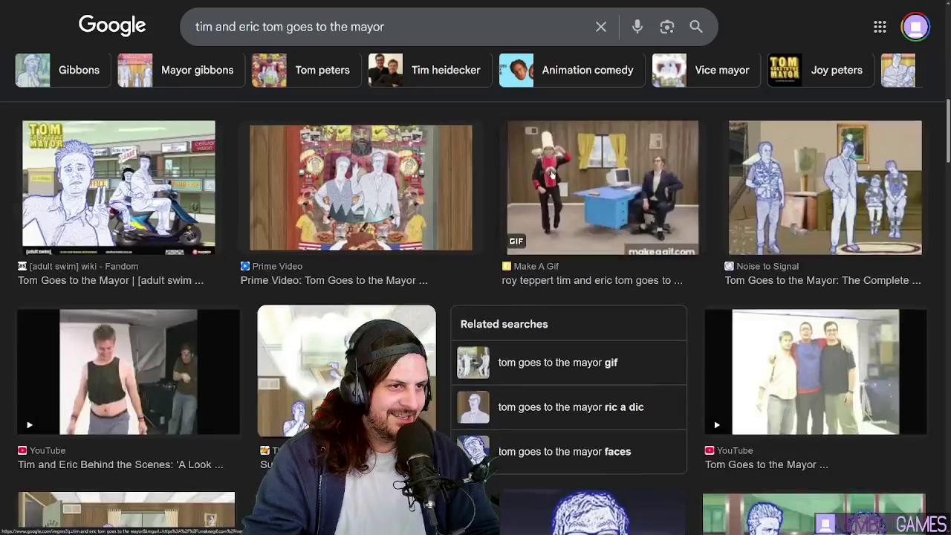
pyautogui.scroll(1, 372, 238)
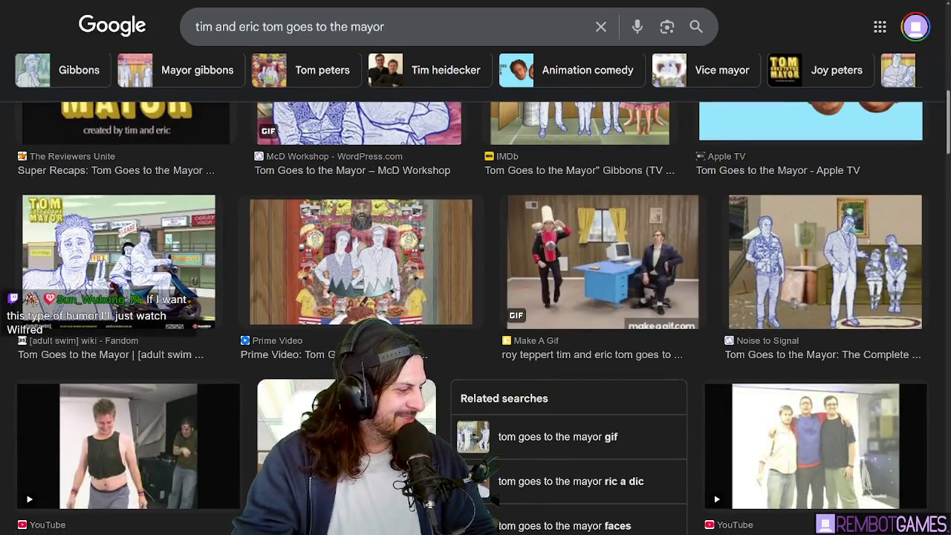
pyautogui.hotkey('alt', 'Tab')
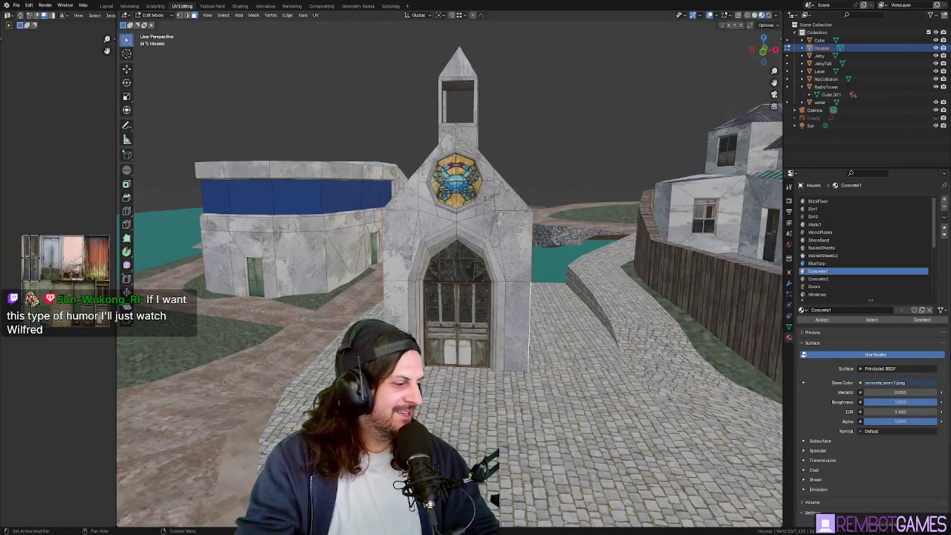
# Step: Stretch the church sideways by scaling it along the global X axis
pyautogui.moveTo(525, 172)
pyautogui.mouseDown(button='middle')
pyautogui.moveTo(536, 264)
pyautogui.moveTo(530, 226)
pyautogui.moveTo(492, 209)
pyautogui.mouseUp(button='middle')
pyautogui.press('s')
pyautogui.press('x')
pyautogui.click(535, 265)
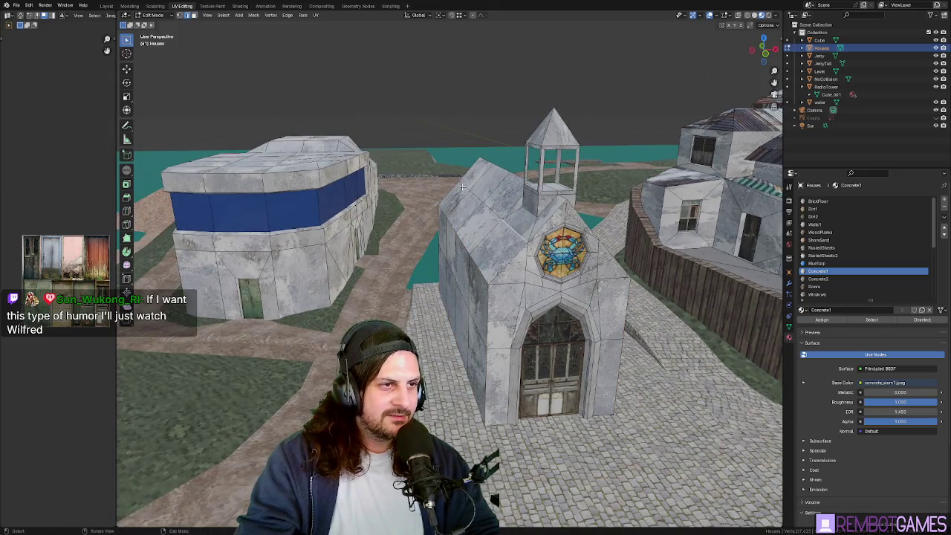
# Step: Try selecting roof and side-wall faces, then clear the selection
pyautogui.keyDown('ctrl'); pyautogui.click(494, 252); pyautogui.keyUp('ctrl')
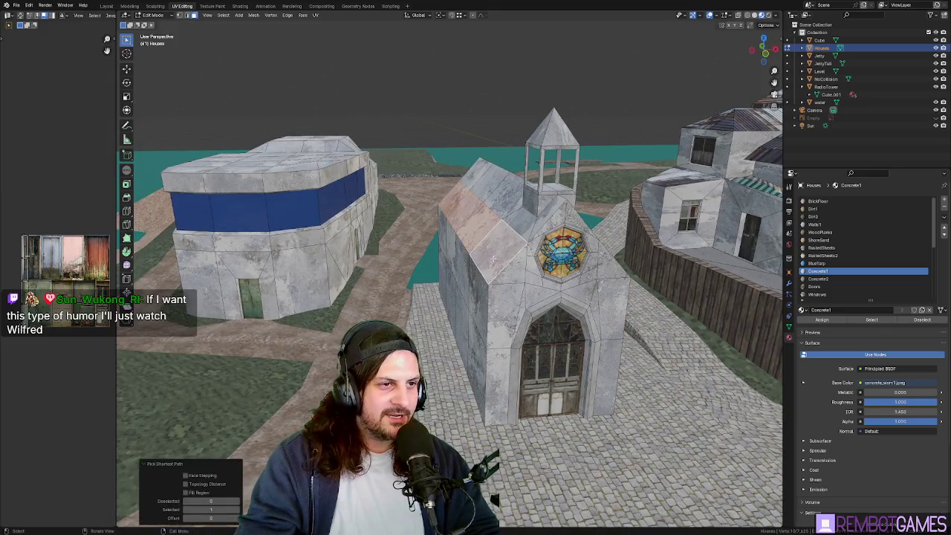
pyautogui.keyDown('ctrl'); pyautogui.click(478, 342); pyautogui.keyUp('ctrl')
pyautogui.moveTo(478, 342)
pyautogui.mouseDown(button='middle')
pyautogui.moveTo(540, 268)
pyautogui.moveTo(520, 251)
pyautogui.moveTo(548, 237)
pyautogui.mouseUp(button='middle')
pyautogui.keyDown('ctrl'); pyautogui.click(539, 269); pyautogui.keyUp('ctrl')
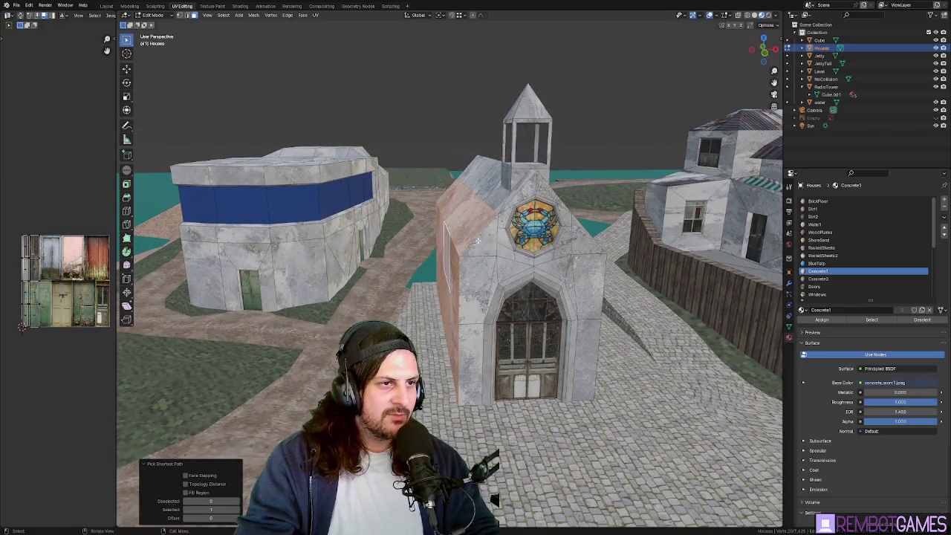
pyautogui.hotkey('alt', 'a')
# Step: Path-select the faces along both long side walls of the church
pyautogui.moveTo(480, 240); pyautogui.dragTo(523, 321, button='middle')
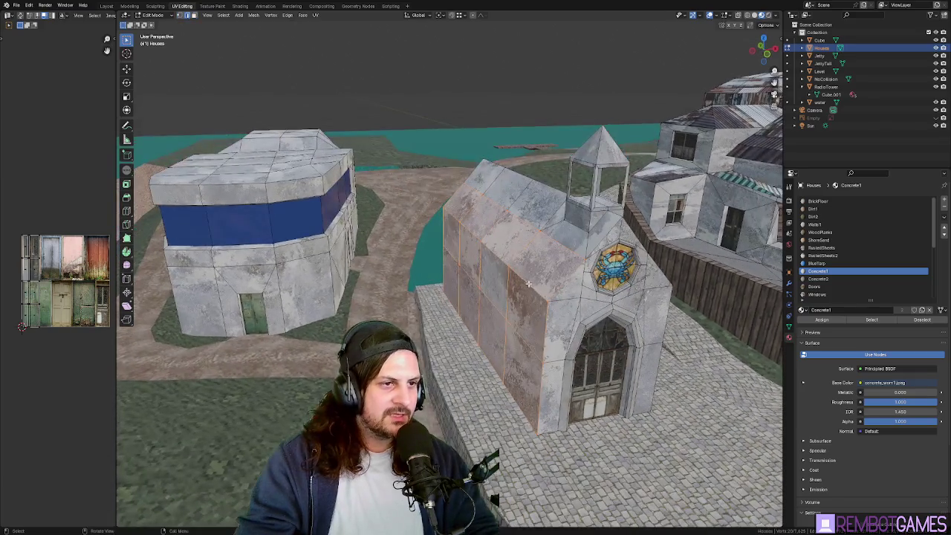
pyautogui.keyDown('ctrl'); pyautogui.click(520, 341); pyautogui.keyUp('ctrl')
pyautogui.keyDown('ctrl'); pyautogui.click(453, 240); pyautogui.keyUp('ctrl')
pyautogui.moveTo(497, 273); pyautogui.dragTo(476, 245, button='middle')
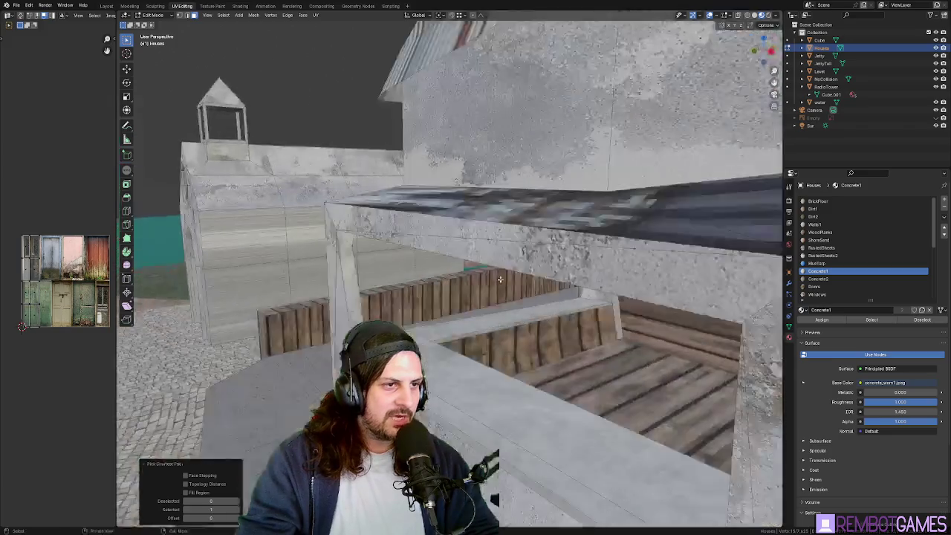
pyautogui.click(342, 266)
pyautogui.keyDown('shift'); pyautogui.click(466, 228); pyautogui.keyUp('shift')
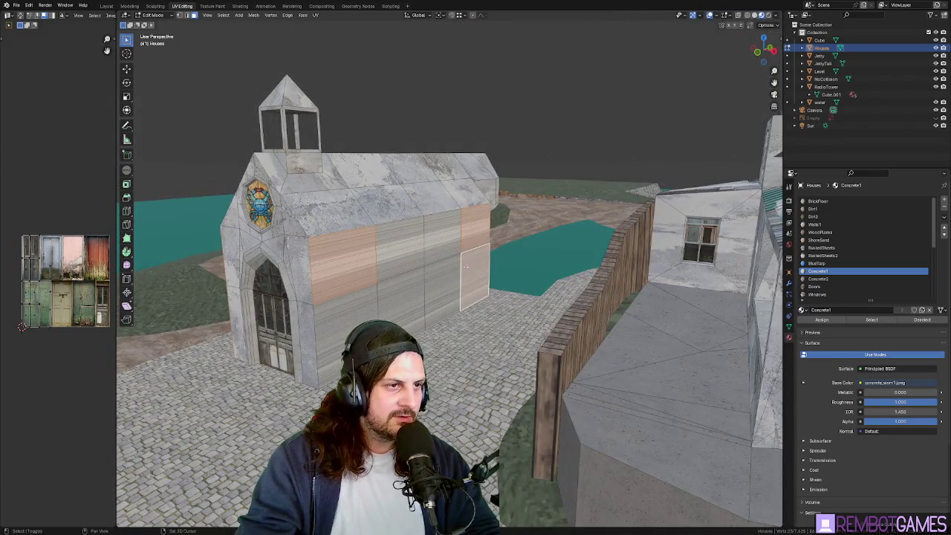
pyautogui.keyDown('shift'); pyautogui.click(414, 298); pyautogui.keyUp('shift')
pyautogui.moveTo(413, 299); pyautogui.dragTo(546, 278, button='middle')
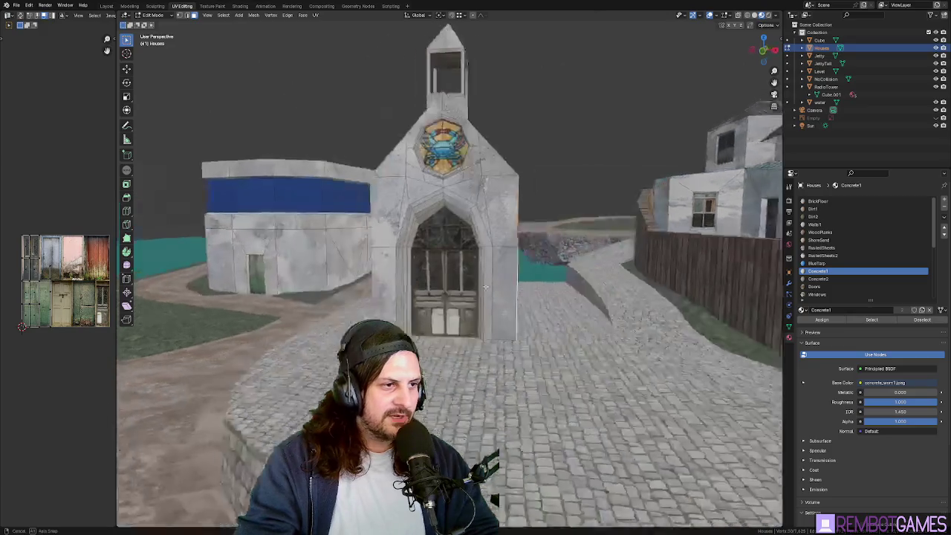
pyautogui.press('s')
pyautogui.press('x')
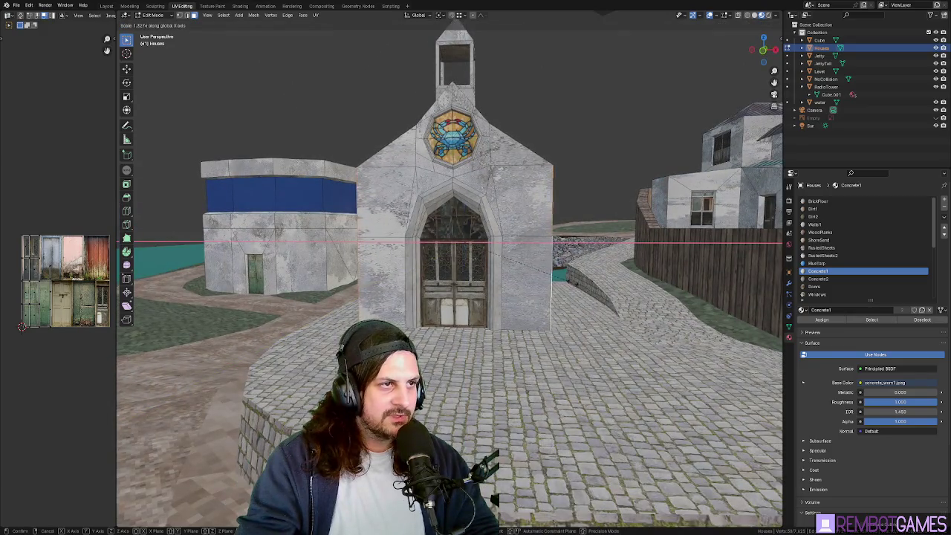
# Step: Widen the selected church walls to 1.434 along X
pyautogui.click(583, 284)
pyautogui.moveTo(583, 283); pyautogui.dragTo(514, 290, button='middle')
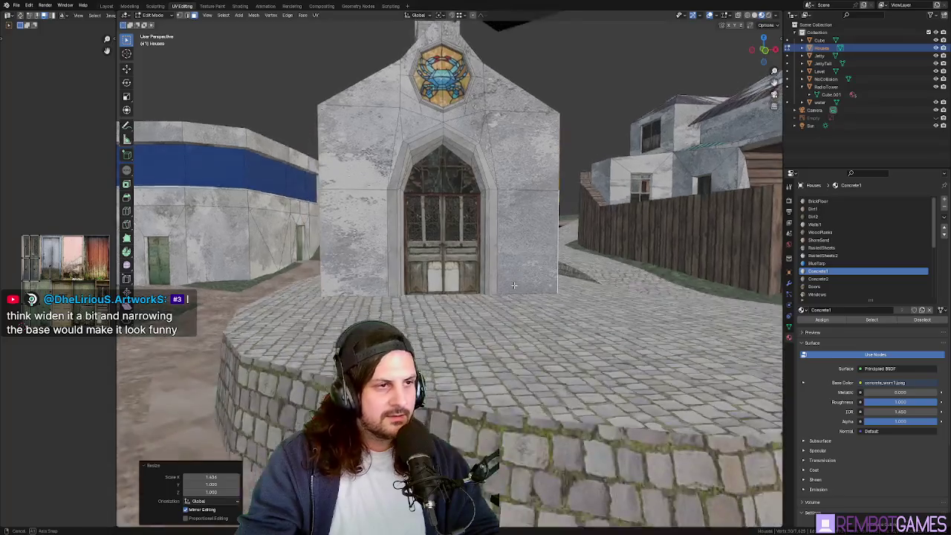
pyautogui.moveTo(539, 321); pyautogui.dragTo(516, 322, button='middle')
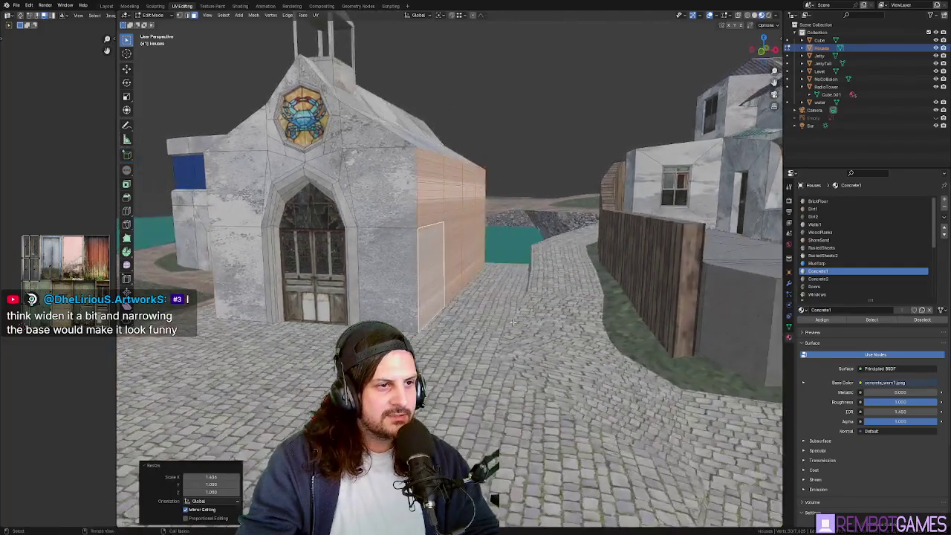
pyautogui.moveTo(442, 307); pyautogui.dragTo(482, 297, button='middle')
pyautogui.press('r')
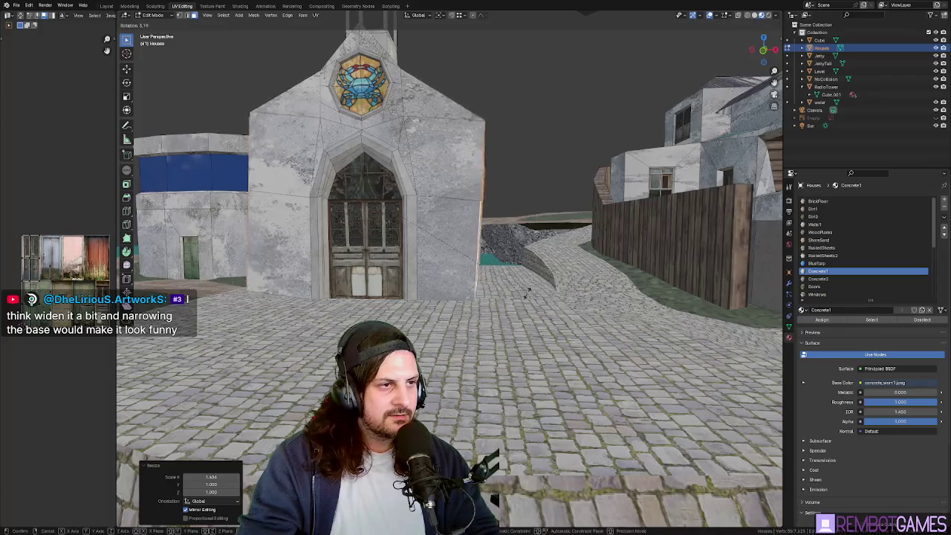
pyautogui.moveTo(475, 253)
pyautogui.mouseDown(button='middle')
pyautogui.moveTo(453, 292)
pyautogui.moveTo(485, 283)
pyautogui.moveTo(463, 286)
pyautogui.moveTo(536, 290)
pyautogui.moveTo(470, 292)
pyautogui.moveTo(481, 315)
pyautogui.moveTo(497, 261)
pyautogui.moveTo(443, 263)
pyautogui.mouseUp(button='middle')
# Step: Select a row of wall faces and shift it sideways along X
pyautogui.keyDown('ctrl'); pyautogui.click(423, 293); pyautogui.keyUp('ctrl')
pyautogui.press('g')
pyautogui.click(503, 286)
pyautogui.press('g')
pyautogui.click(455, 286)
pyautogui.press('Tab')
pyautogui.press('Tab')
# Step: Narrow a column of lower wall faces to 0.752 on X and return to Object Mode
pyautogui.keyDown('alt'); pyautogui.click(452, 318); pyautogui.keyUp('alt')
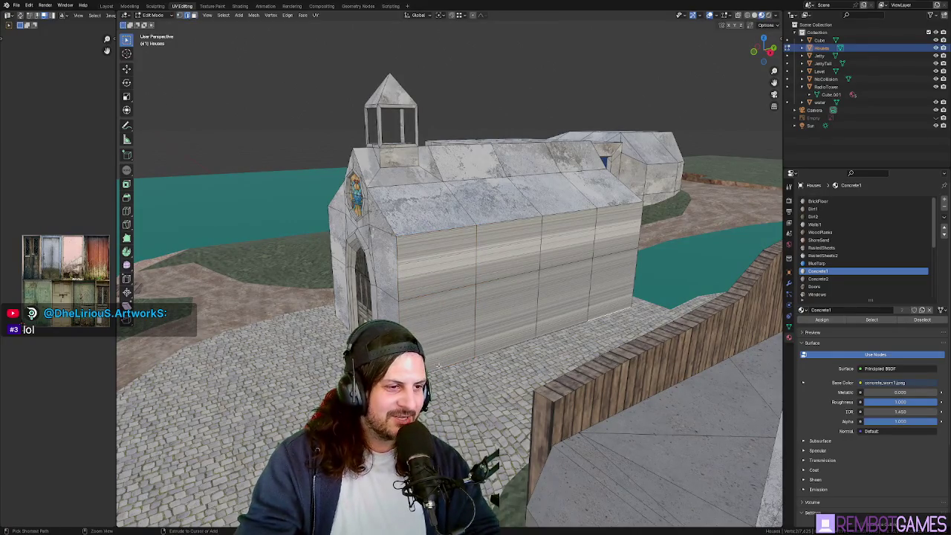
pyautogui.keyDown('ctrl'); pyautogui.click(438, 366); pyautogui.keyUp('ctrl')
pyautogui.press('KP_Decimal')
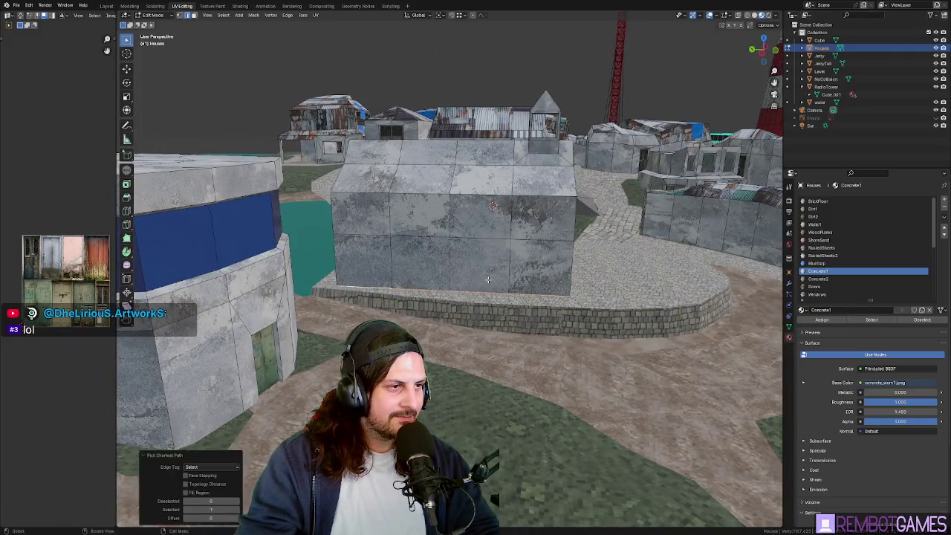
pyautogui.press('s')
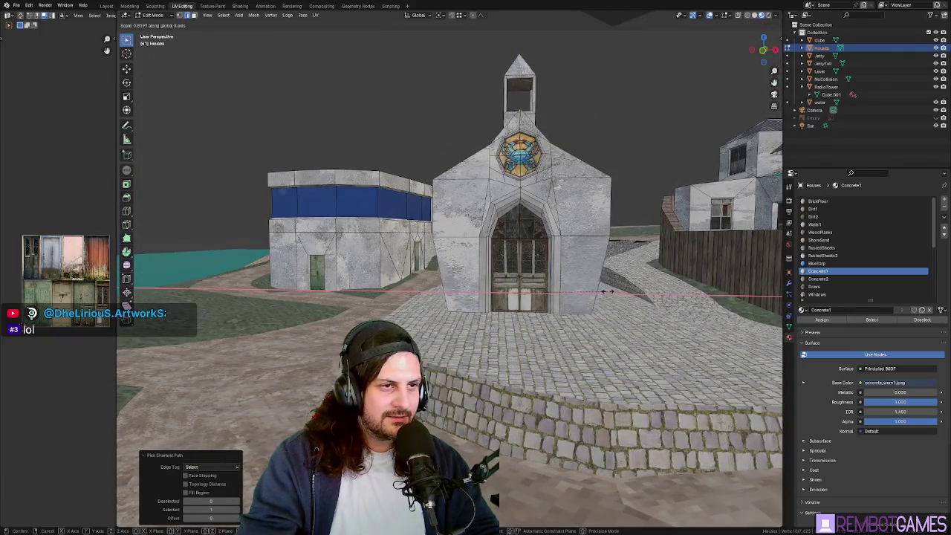
pyautogui.click(608, 291)
pyautogui.scroll(4, 587, 293)
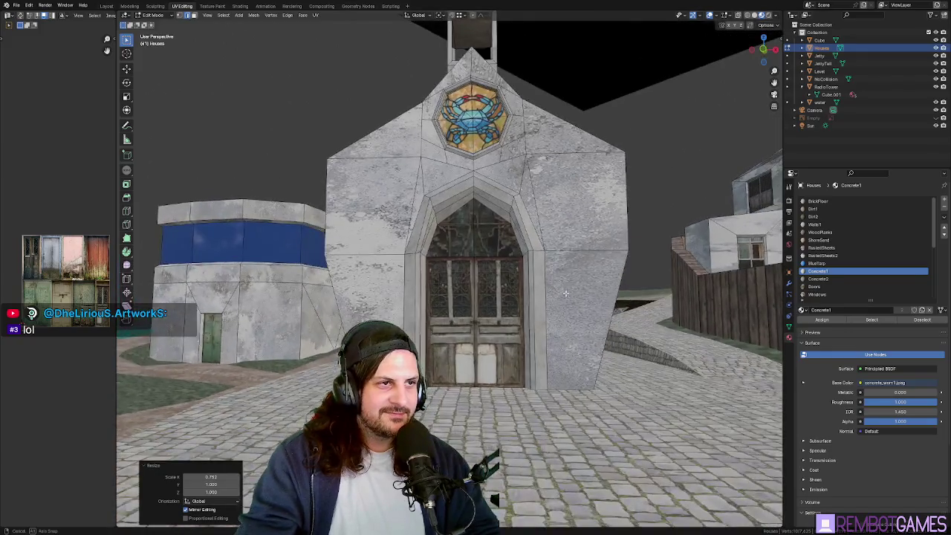
pyautogui.moveTo(565, 293); pyautogui.dragTo(579, 290, button='middle')
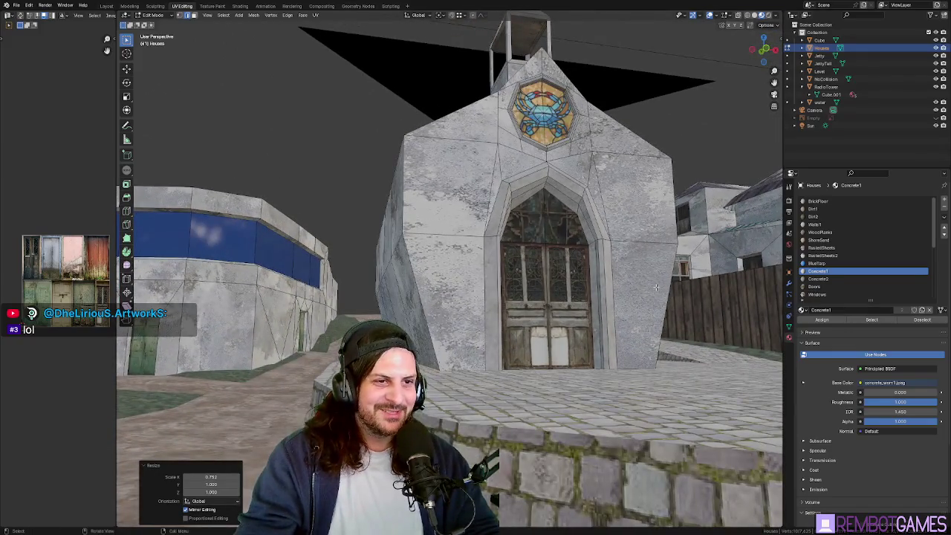
pyautogui.press('s')
pyautogui.moveTo(656, 287)
pyautogui.mouseDown(button='middle')
pyautogui.moveTo(647, 332)
pyautogui.moveTo(503, 322)
pyautogui.mouseUp(button='middle')
pyautogui.press('Escape')
pyautogui.press('Tab')
pyautogui.press('ctrl+KP_1')
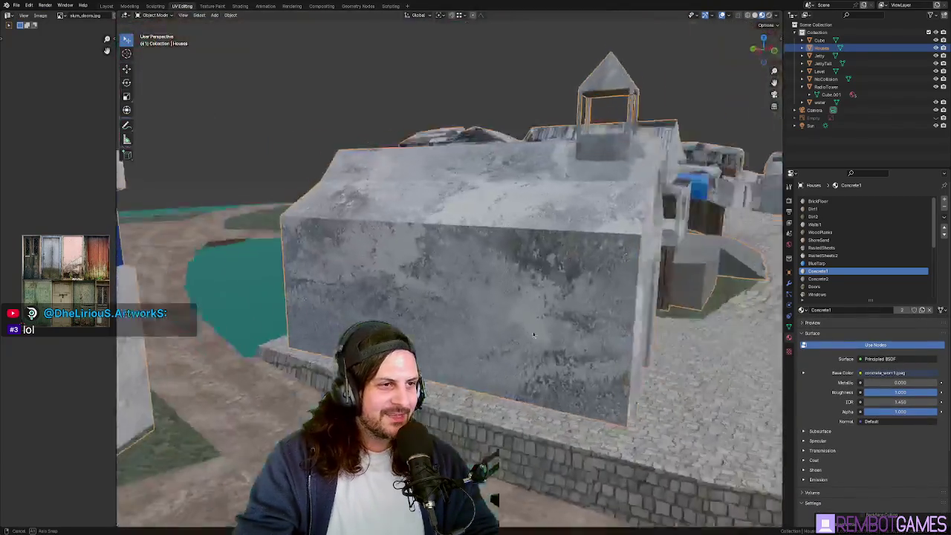
pyautogui.press('Tab')
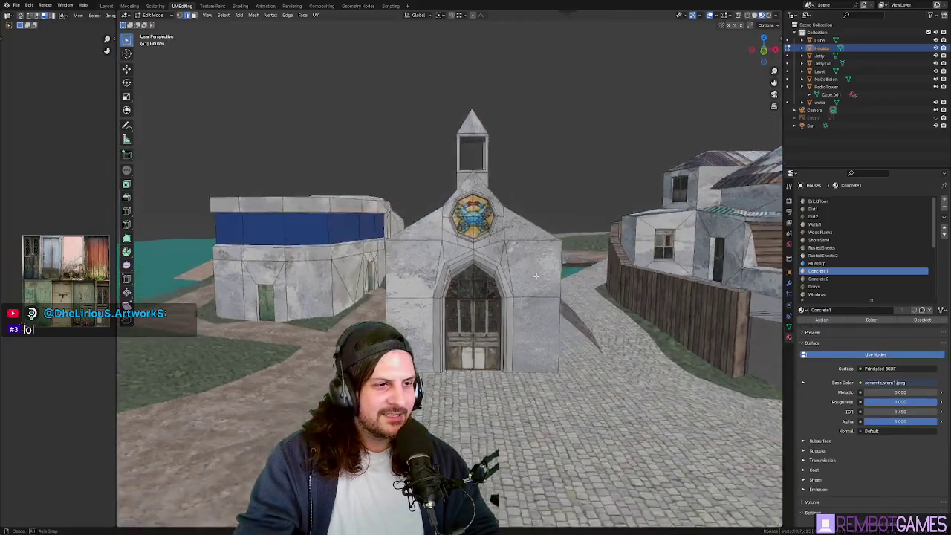
pyautogui.moveTo(502, 322)
pyautogui.mouseDown(button='middle')
pyautogui.moveTo(526, 235)
pyautogui.moveTo(545, 254)
pyautogui.mouseUp(button='middle')
pyautogui.scroll(3, 526, 235)
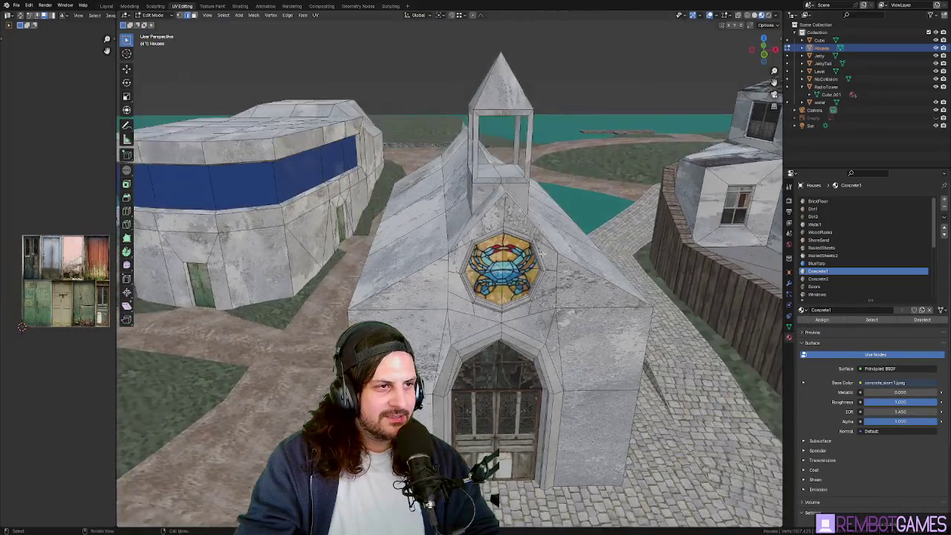
pyautogui.keyDown('ctrl'); pyautogui.click(443, 180); pyautogui.keyUp('ctrl')
pyautogui.moveTo(444, 180)
pyautogui.mouseDown(button='middle')
pyautogui.moveTo(478, 246)
pyautogui.moveTo(504, 254)
pyautogui.moveTo(520, 193)
pyautogui.moveTo(511, 206)
pyautogui.mouseUp(button='middle')
pyautogui.press('g')
pyautogui.press('z')
pyautogui.click(520, 187)
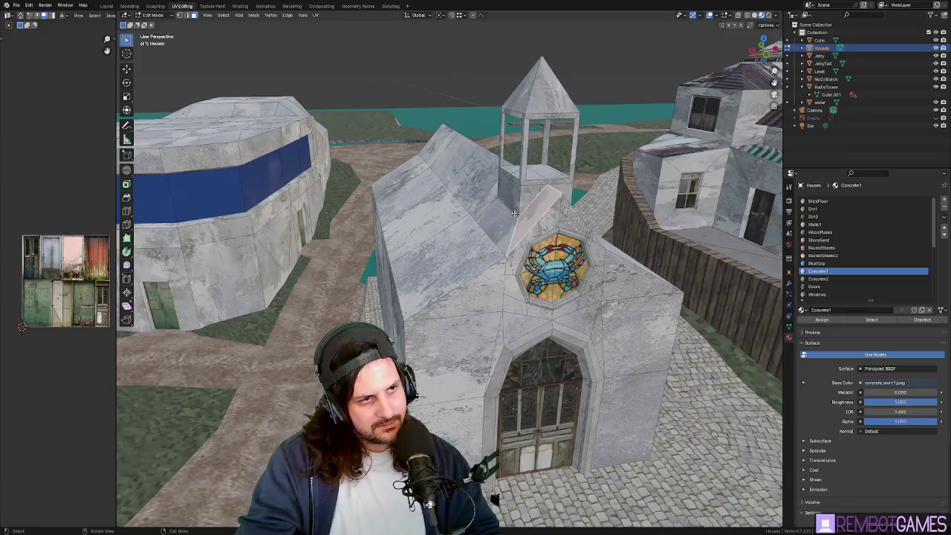
pyautogui.moveTo(518, 215); pyautogui.dragTo(475, 218, button='middle')
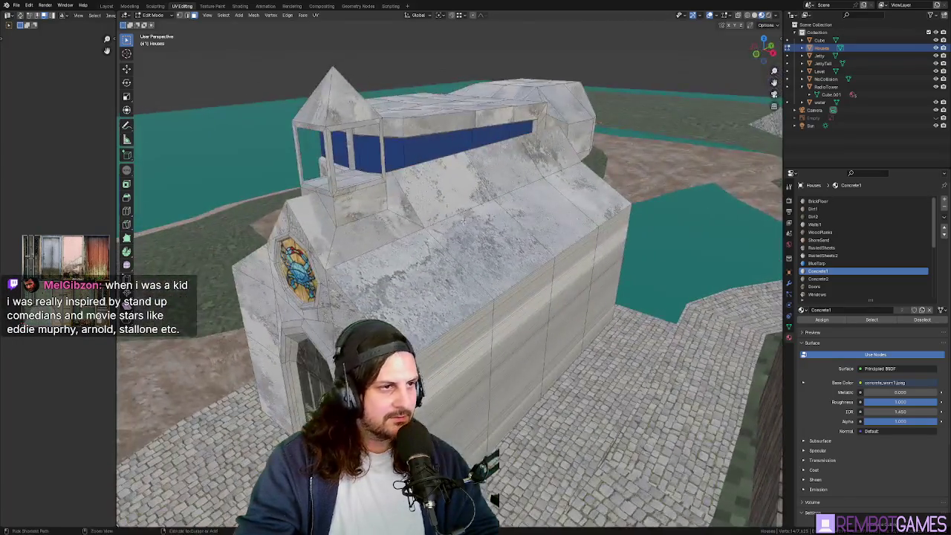
pyautogui.keyDown('ctrl'); pyautogui.click(324, 223); pyautogui.keyUp('ctrl')
pyautogui.keyDown('shift'); pyautogui.click(323, 228); pyautogui.keyUp('shift')
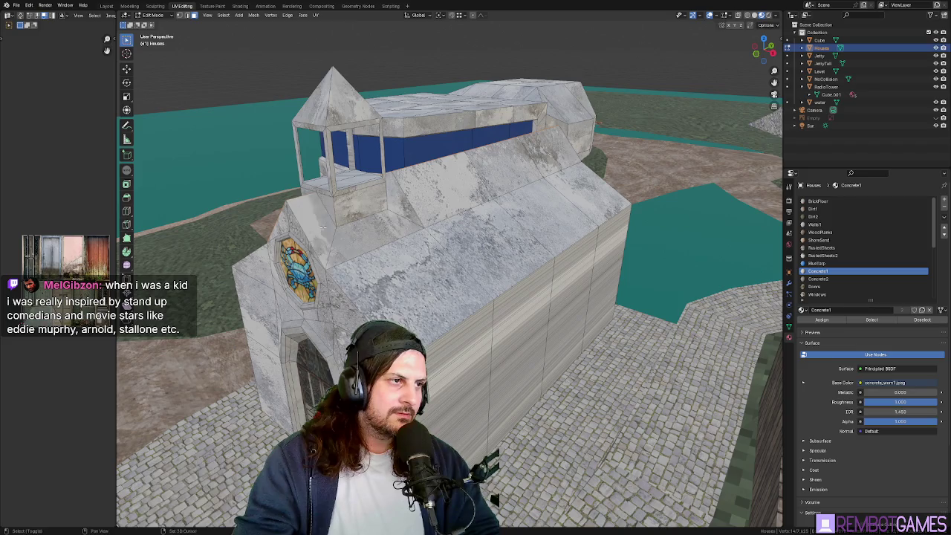
pyautogui.keyDown('shift'); pyautogui.click(527, 164); pyautogui.keyUp('shift')
pyautogui.moveTo(527, 164)
pyautogui.mouseDown(button='middle')
pyautogui.moveTo(380, 205)
pyautogui.moveTo(487, 214)
pyautogui.moveTo(431, 297)
pyautogui.mouseUp(button='middle')
pyautogui.click(487, 212)
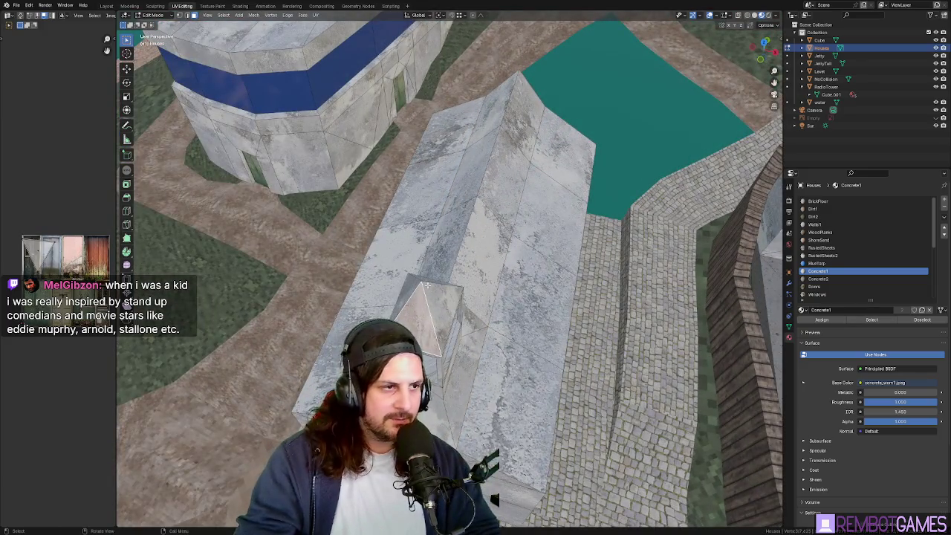
pyautogui.moveTo(434, 296); pyautogui.dragTo(446, 246, button='middle')
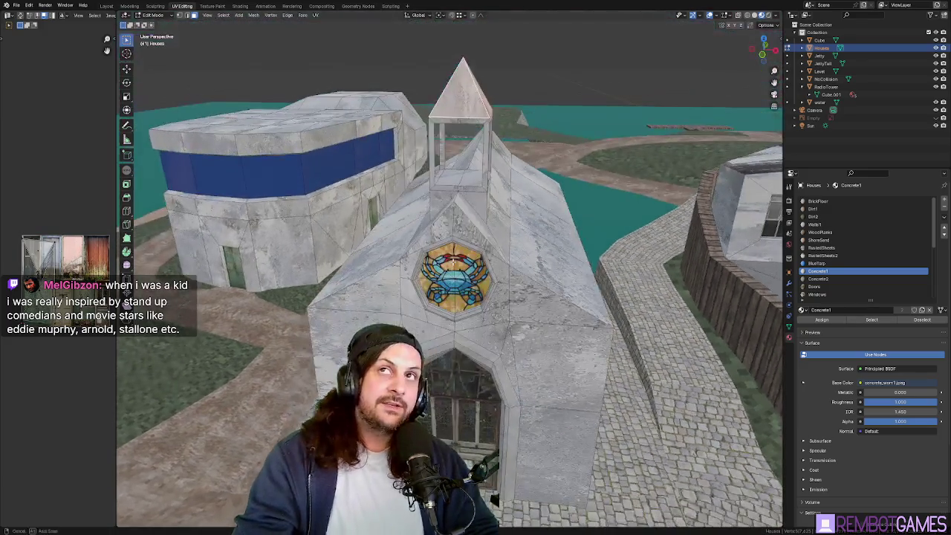
pyautogui.press('ctrl+KP_Add')
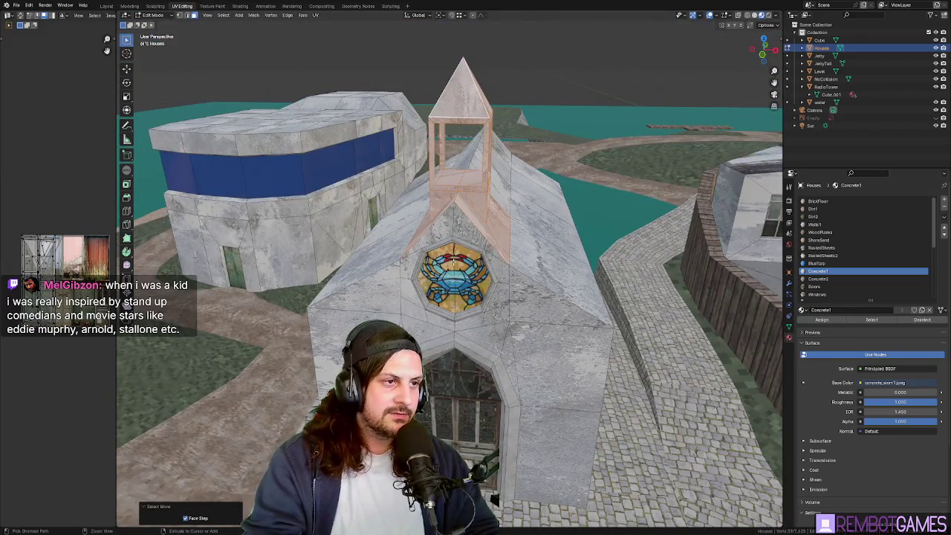
# Step: Raise the selected bell tower and front gable faces along Z
pyautogui.moveTo(460, 241); pyautogui.dragTo(447, 225, button='middle')
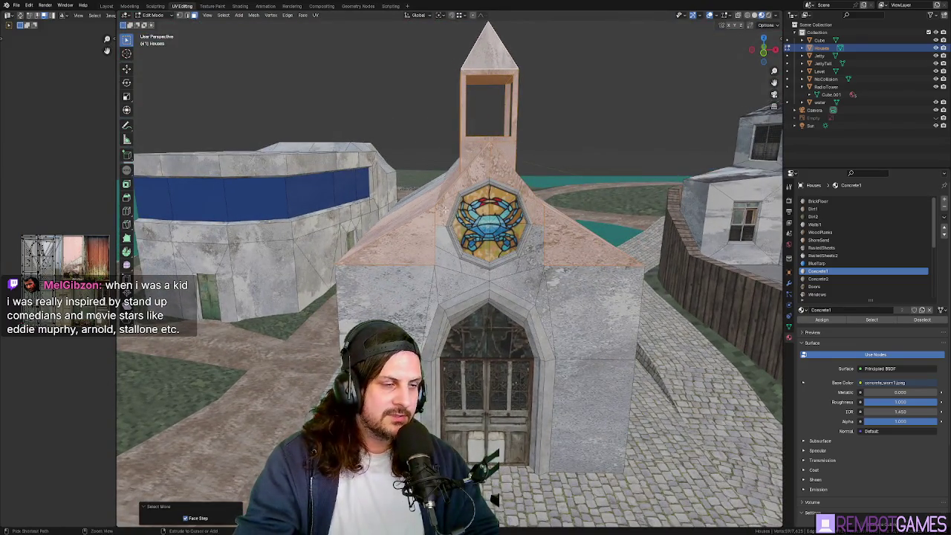
pyautogui.keyDown('ctrl'); pyautogui.click(431, 233); pyautogui.keyUp('ctrl')
pyautogui.hotkey('ctrl', 'z')
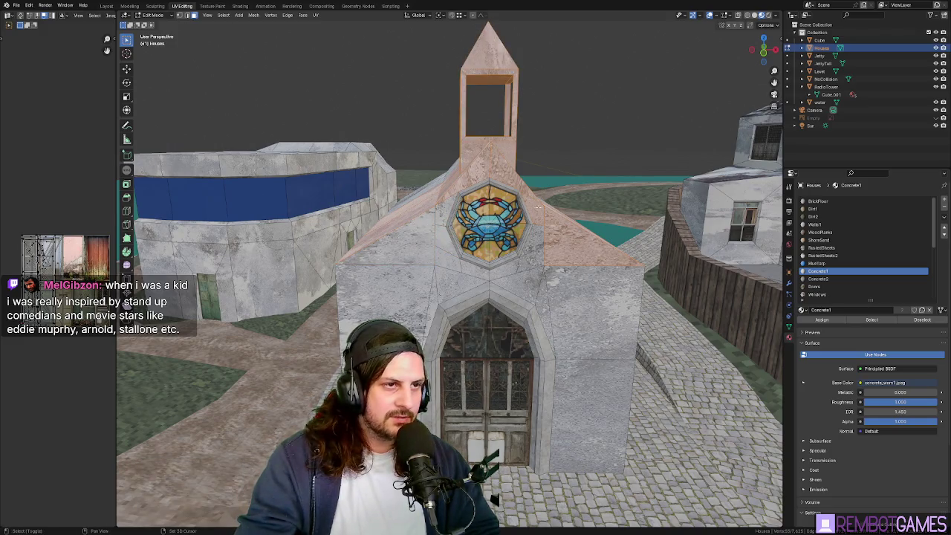
pyautogui.moveTo(537, 210); pyautogui.dragTo(519, 201, button='middle')
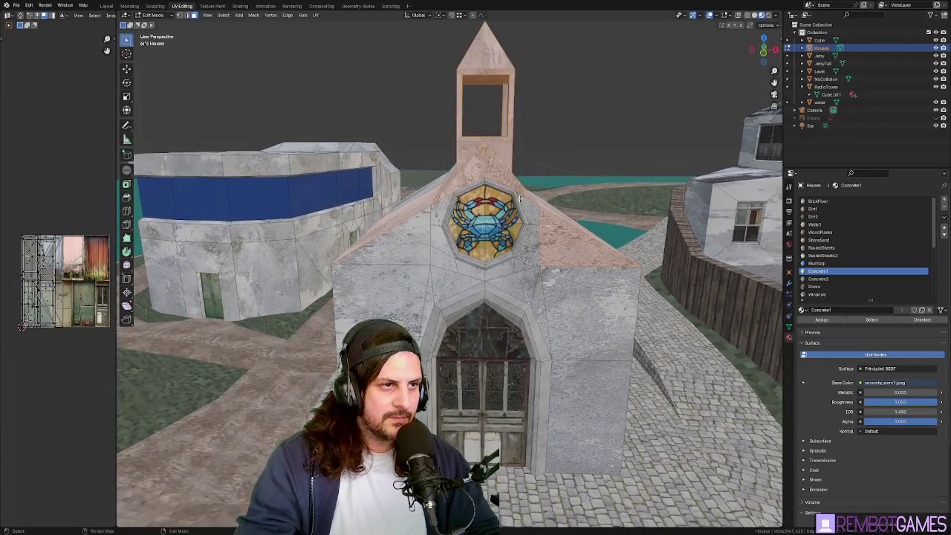
pyautogui.press('Escape')
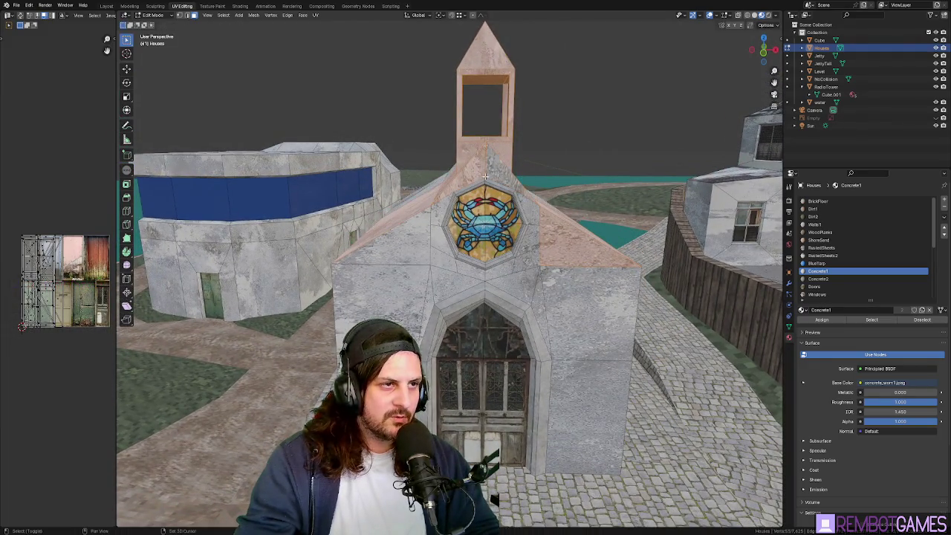
pyautogui.moveTo(502, 187); pyautogui.dragTo(505, 191, button='middle')
pyautogui.moveTo(568, 247); pyautogui.dragTo(535, 223, button='middle')
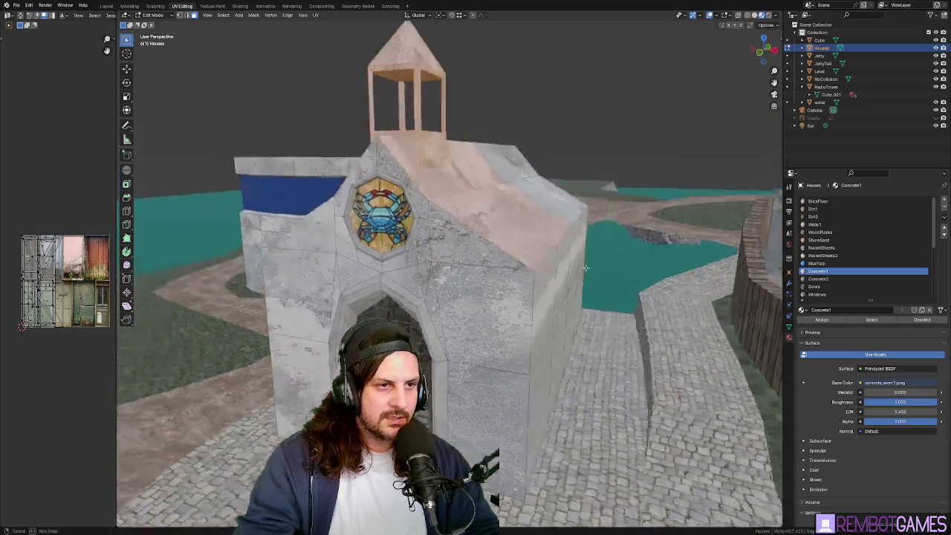
pyautogui.moveTo(589, 276)
pyautogui.mouseDown(button='middle')
pyautogui.moveTo(460, 208)
pyautogui.moveTo(587, 217)
pyautogui.mouseUp(button='middle')
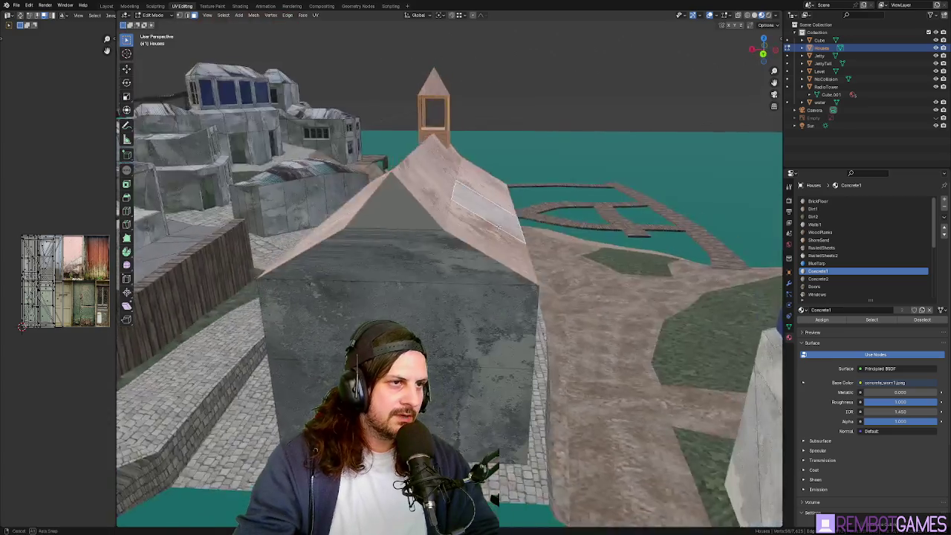
pyautogui.press('g')
pyautogui.press('z')
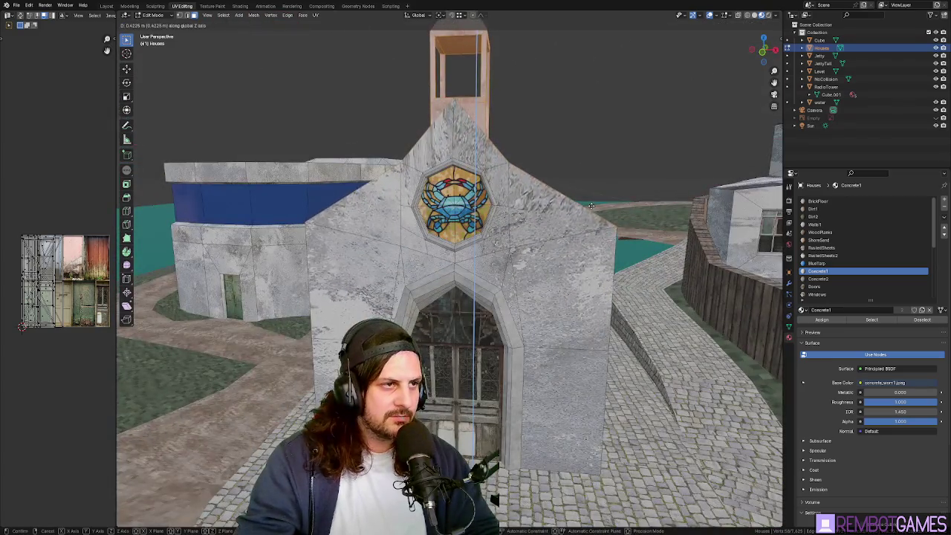
pyautogui.click(593, 203)
# Step: Resize a path of front faces along X and return to Object Mode
pyautogui.moveTo(593, 203)
pyautogui.mouseDown(button='middle')
pyautogui.moveTo(587, 219)
pyautogui.moveTo(486, 255)
pyautogui.moveTo(446, 245)
pyautogui.moveTo(560, 186)
pyautogui.moveTo(692, 193)
pyautogui.moveTo(541, 200)
pyautogui.moveTo(563, 199)
pyautogui.moveTo(483, 171)
pyautogui.moveTo(491, 194)
pyautogui.moveTo(586, 213)
pyautogui.moveTo(584, 197)
pyautogui.moveTo(521, 225)
pyautogui.moveTo(641, 258)
pyautogui.moveTo(463, 256)
pyautogui.moveTo(542, 277)
pyautogui.moveTo(540, 263)
pyautogui.mouseUp(button='middle')
pyautogui.hotkey('alt', 'a')
pyautogui.keyDown('ctrl'); pyautogui.click(445, 246); pyautogui.keyUp('ctrl')
pyautogui.click(598, 189)
pyautogui.press('Tab')
pyautogui.press('Tab')
pyautogui.press('Tab')
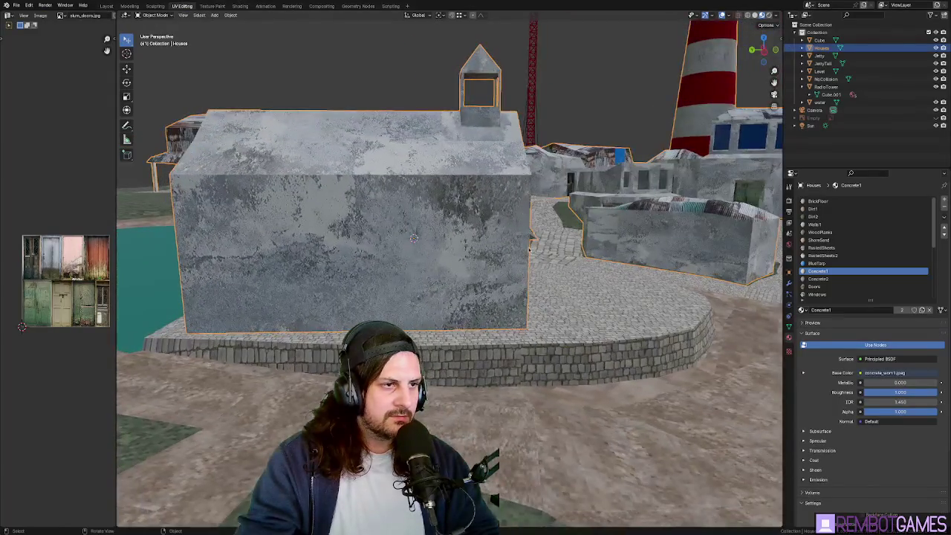
# Step: Enter Edit Mode and select the church's roof and bell tower faces
pyautogui.moveTo(252, 264); pyautogui.dragTo(369, 257, button='middle')
pyautogui.press('Tab')
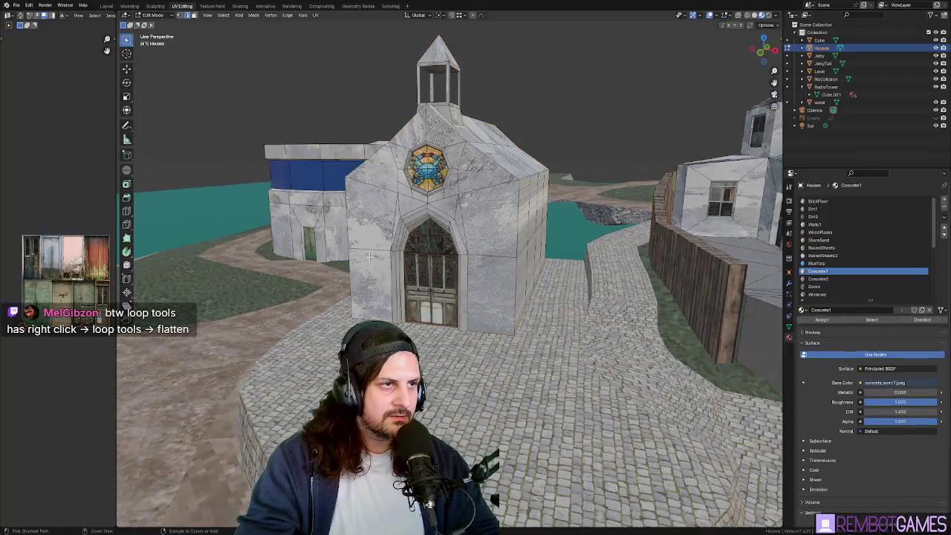
pyautogui.hotkey('ctrl', 'l')
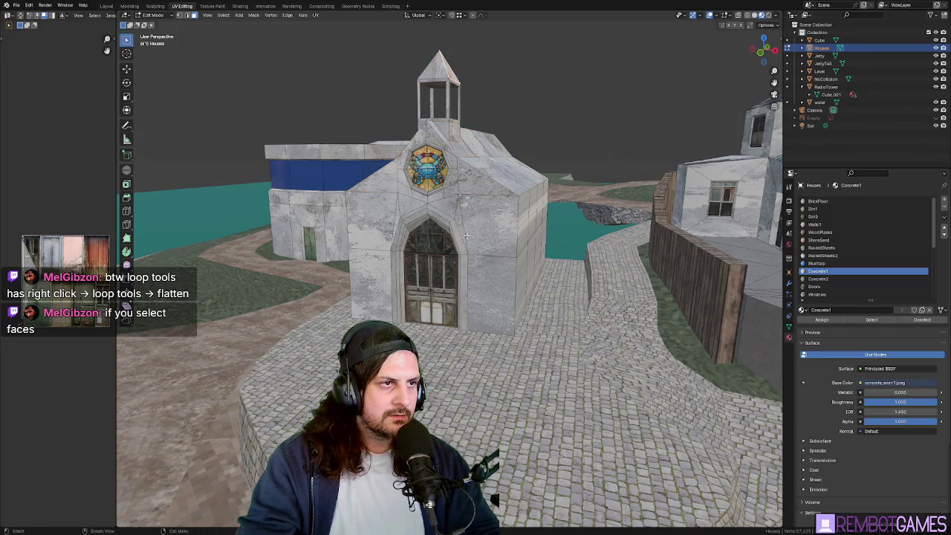
pyautogui.moveTo(467, 236); pyautogui.dragTo(502, 235, button='middle')
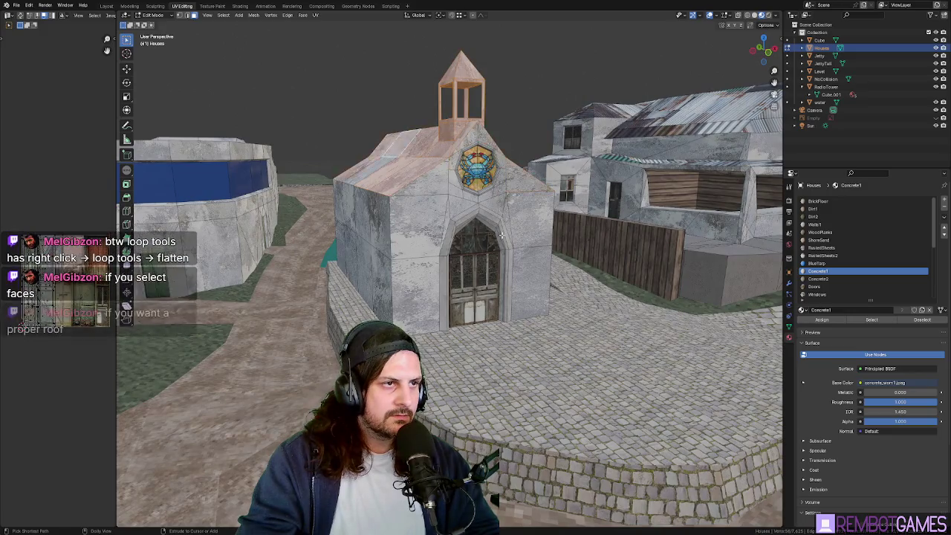
pyautogui.hotkey('ctrl', 'z')
pyautogui.hotkey('ctrl', 'z')
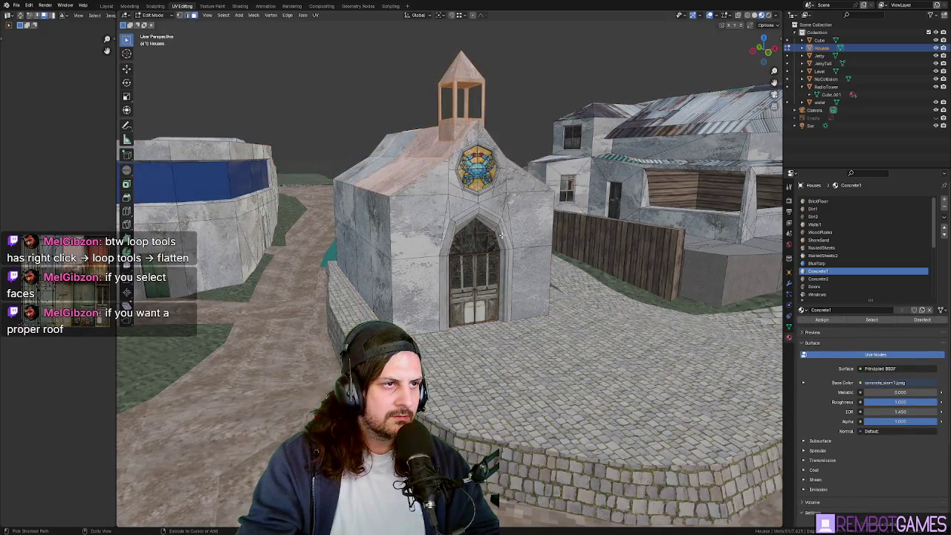
pyautogui.hotkey('ctrl', 'z')
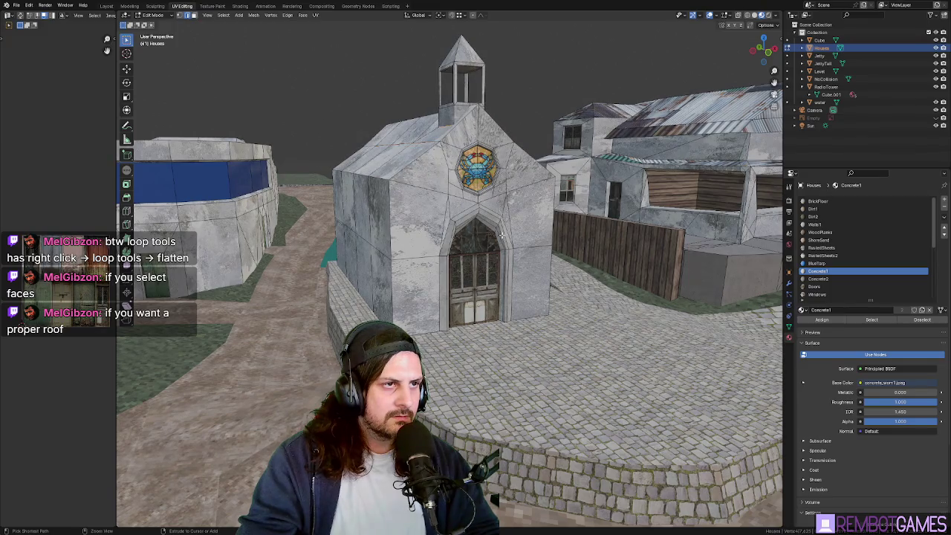
pyautogui.moveTo(502, 235)
pyautogui.mouseDown(button='middle')
pyautogui.moveTo(336, 180)
pyautogui.moveTo(480, 186)
pyautogui.mouseUp(button='middle')
pyautogui.keyDown('ctrl'); pyautogui.click(380, 187); pyautogui.keyUp('ctrl')
pyautogui.moveTo(611, 160); pyautogui.dragTo(541, 188, button='middle')
# Step: Move the roof and tower faces vertically, then shift them along X
pyautogui.press('g')
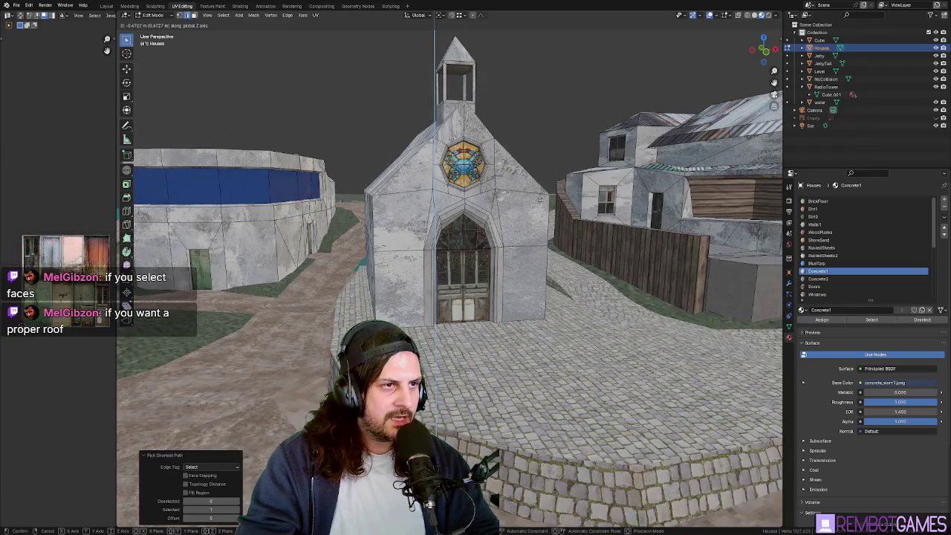
pyautogui.click(540, 199)
pyautogui.moveTo(540, 198)
pyautogui.mouseDown(button='middle')
pyautogui.moveTo(508, 211)
pyautogui.moveTo(483, 188)
pyautogui.mouseUp(button='middle')
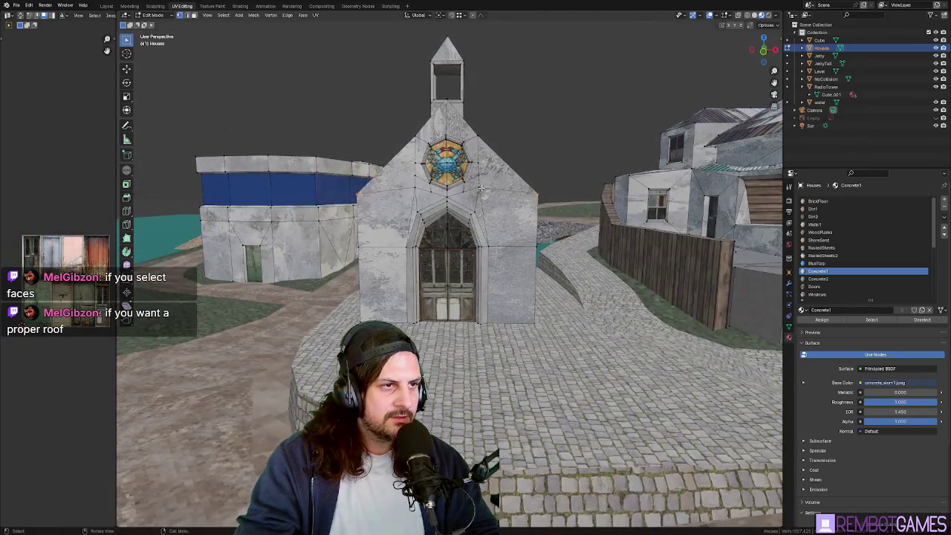
pyautogui.press('g')
pyautogui.press('x')
pyautogui.click(434, 199)
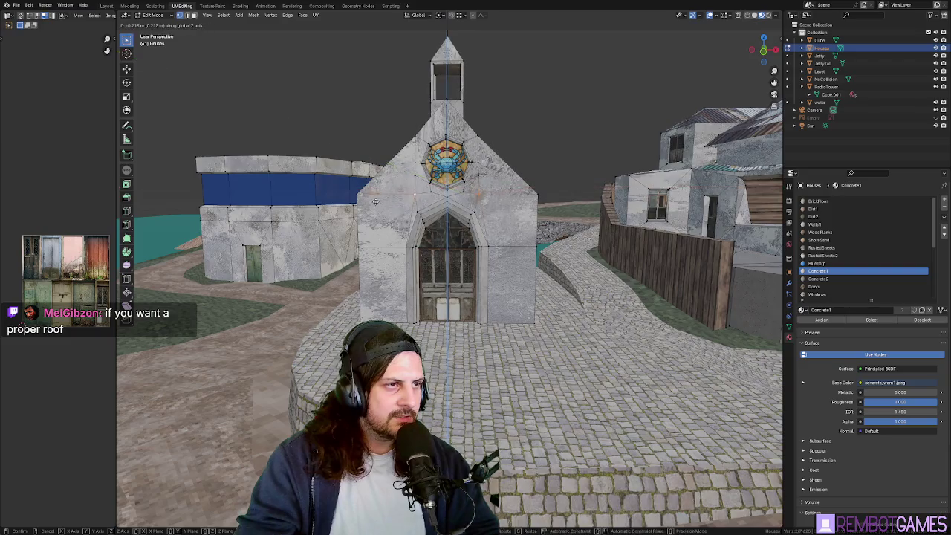
pyautogui.press('Tab')
pyautogui.moveTo(435, 199)
pyautogui.mouseDown(button='middle')
pyautogui.moveTo(380, 214)
pyautogui.moveTo(499, 207)
pyautogui.mouseUp(button='middle')
pyautogui.click(646, 199)
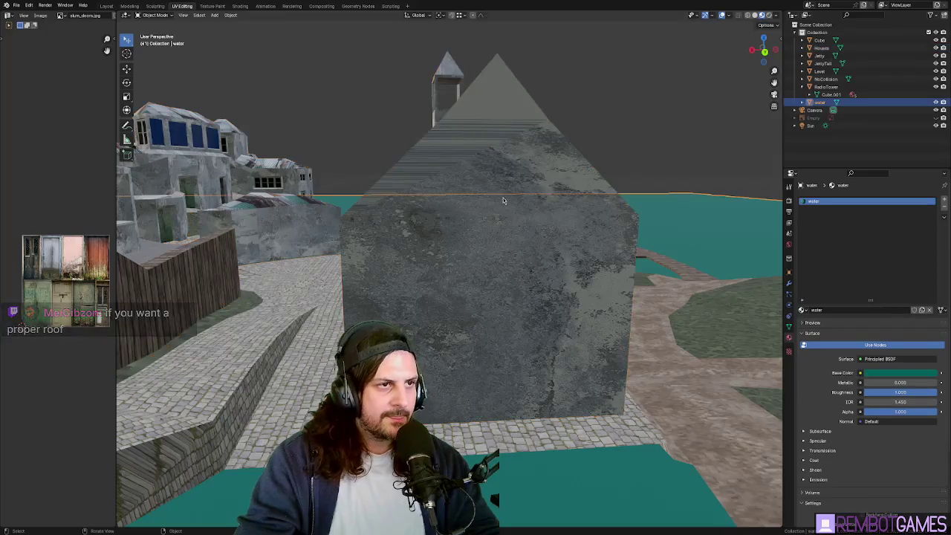
pyautogui.press('Tab')
pyautogui.moveTo(646, 199)
pyautogui.mouseDown(button='middle')
pyautogui.moveTo(581, 233)
pyautogui.moveTo(500, 215)
pyautogui.mouseUp(button='middle')
pyautogui.press('Tab')
pyautogui.scroll(2, 499, 214)
pyautogui.press('Tab')
pyautogui.press('Tab')
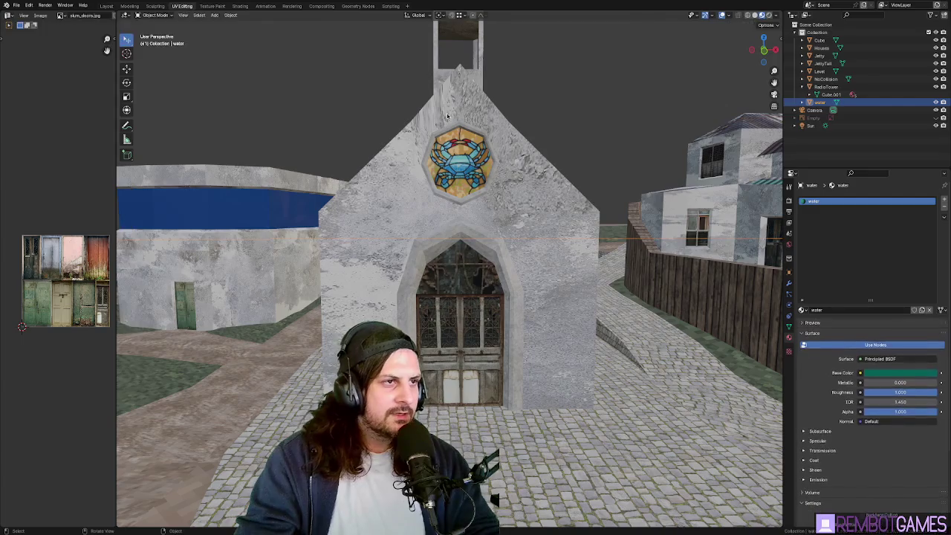
pyautogui.press('Tab')
pyautogui.moveTo(451, 112); pyautogui.dragTo(456, 157, button='middle')
pyautogui.hotkey('alt', 'q')
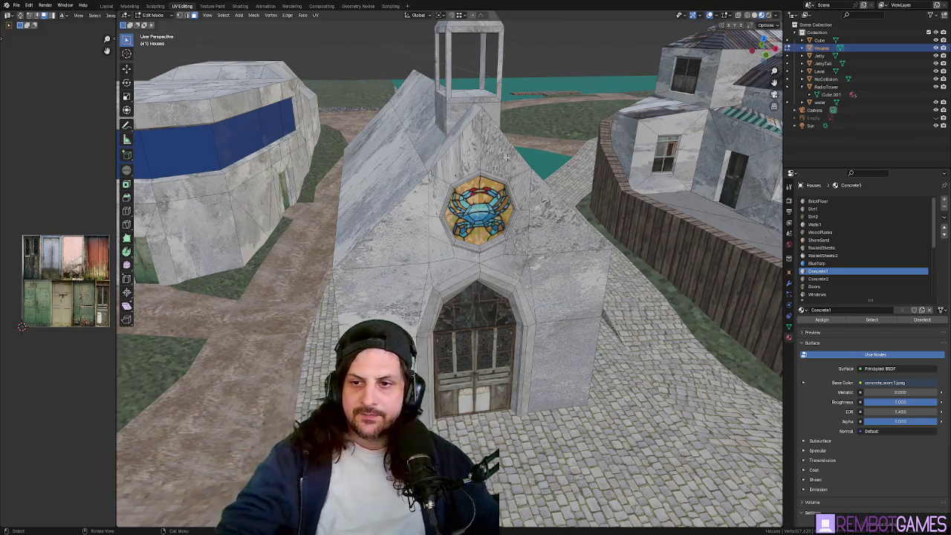
pyautogui.moveTo(512, 202)
pyautogui.mouseDown(button='middle')
pyautogui.moveTo(379, 129)
pyautogui.moveTo(316, 113)
pyautogui.mouseUp(button='middle')
# Step: Select the connected roof faces and apply LoopTools Flatten to make them coplanar
pyautogui.keyDown('ctrl'); pyautogui.click(356, 148); pyautogui.keyUp('ctrl')
pyautogui.keyDown('ctrl'); pyautogui.click(316, 113); pyautogui.keyUp('ctrl')
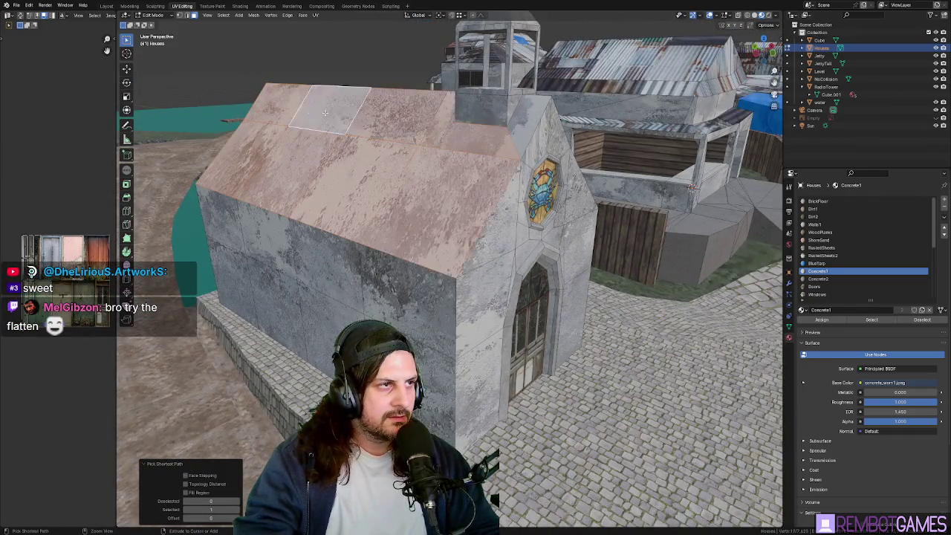
pyautogui.rightClick(390, 119)
pyautogui.moveTo(364, 106)
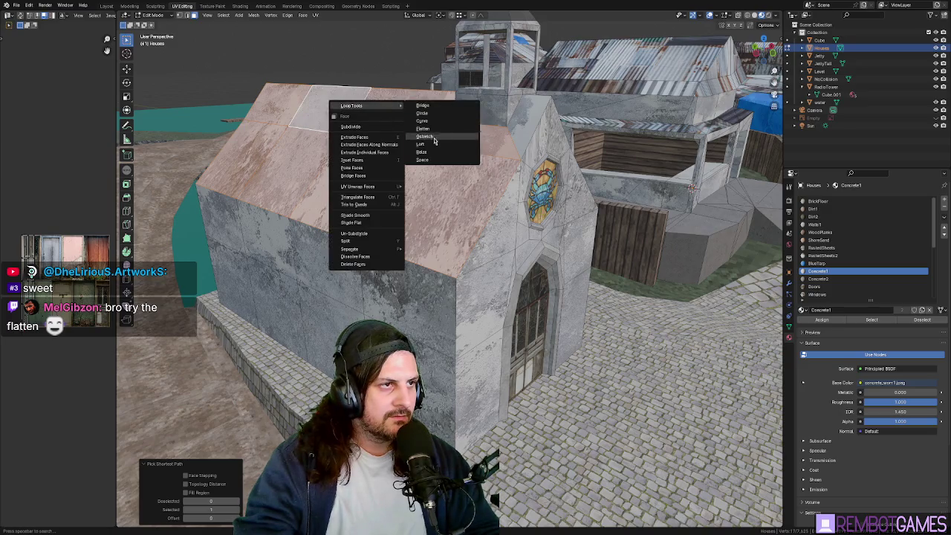
pyautogui.click(423, 129)
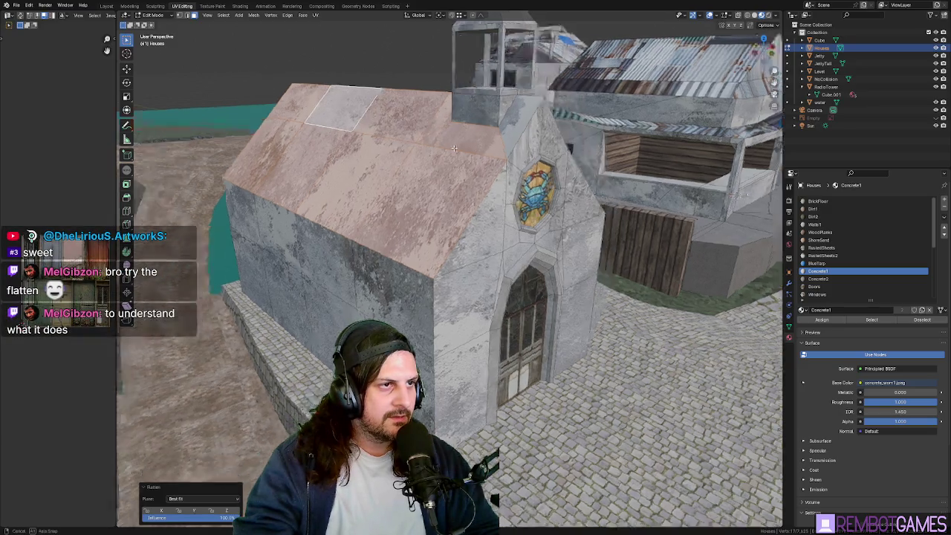
pyautogui.moveTo(432, 131); pyautogui.dragTo(439, 151, button='middle')
pyautogui.hotkey('ctrl', 'z')
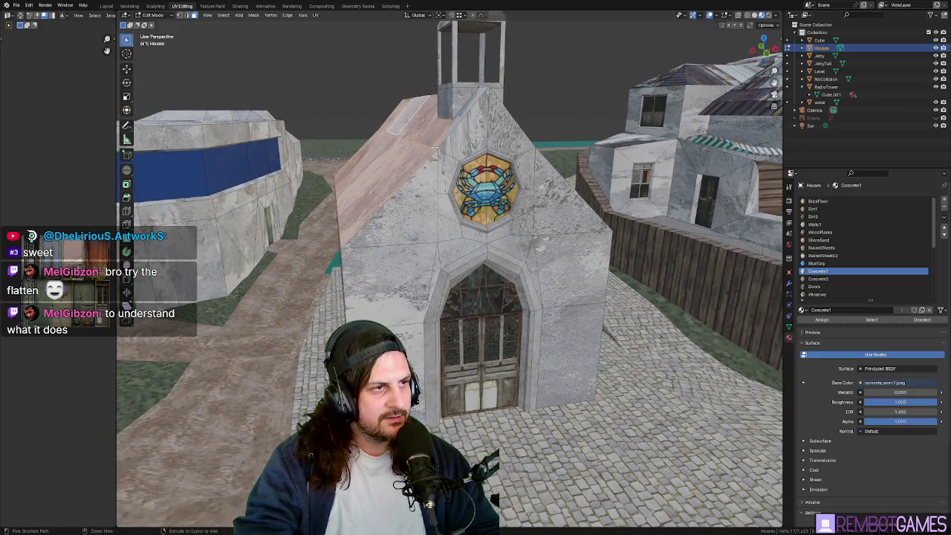
pyautogui.moveTo(433, 146)
pyautogui.mouseDown(button='middle')
pyautogui.moveTo(433, 132)
pyautogui.moveTo(428, 147)
pyautogui.moveTo(478, 152)
pyautogui.moveTo(411, 241)
pyautogui.moveTo(387, 188)
pyautogui.mouseUp(button='middle')
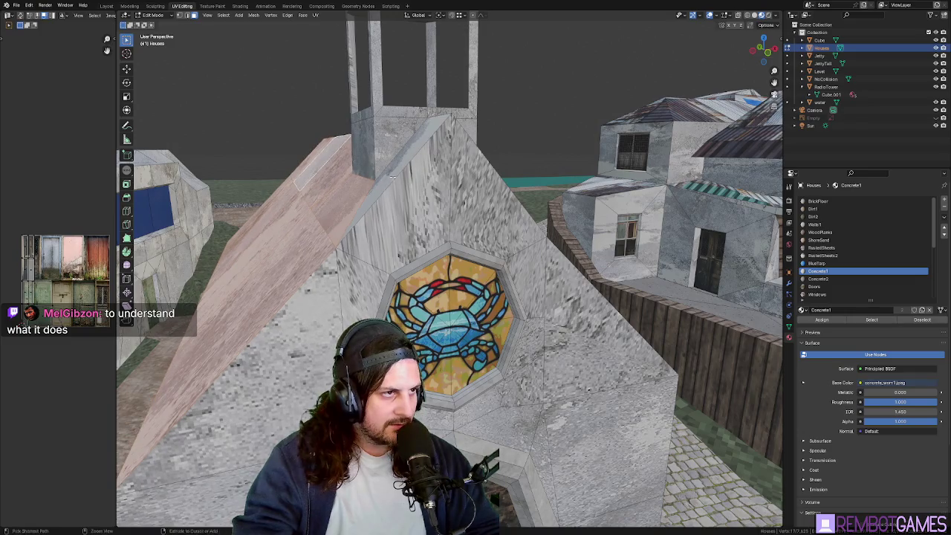
# Step: Re-unwrap the UV mapping of the selected church roof face
pyautogui.moveTo(386, 187); pyautogui.dragTo(431, 176, button='middle')
pyautogui.press('u')
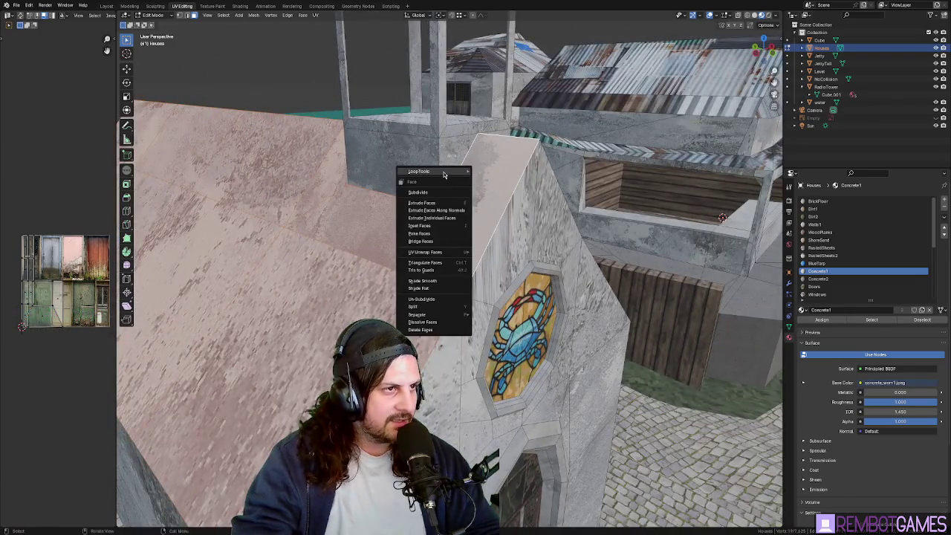
pyautogui.click(495, 192)
pyautogui.moveTo(494, 192); pyautogui.dragTo(457, 203, button='middle')
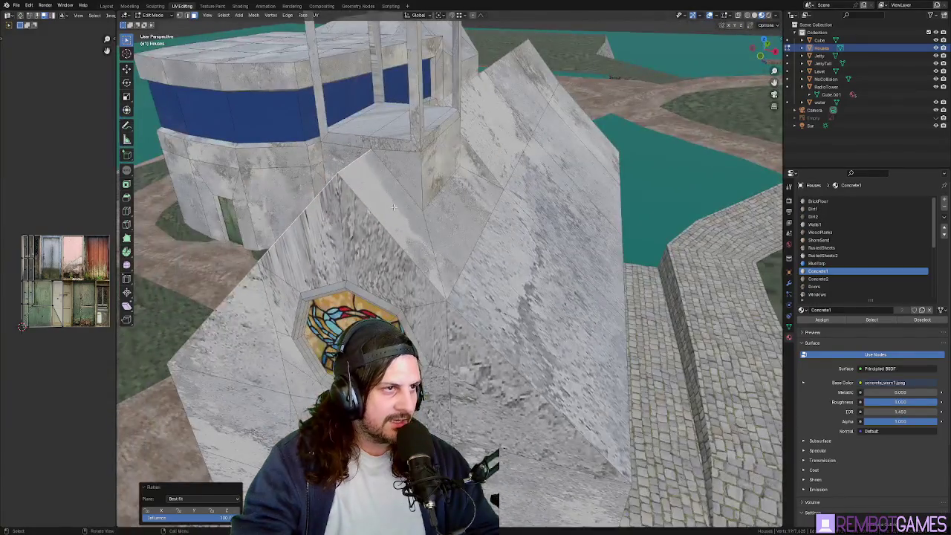
# Step: Select the first roof slope's faces and flatten them with LoopTools Flatten
pyautogui.click(433, 208)
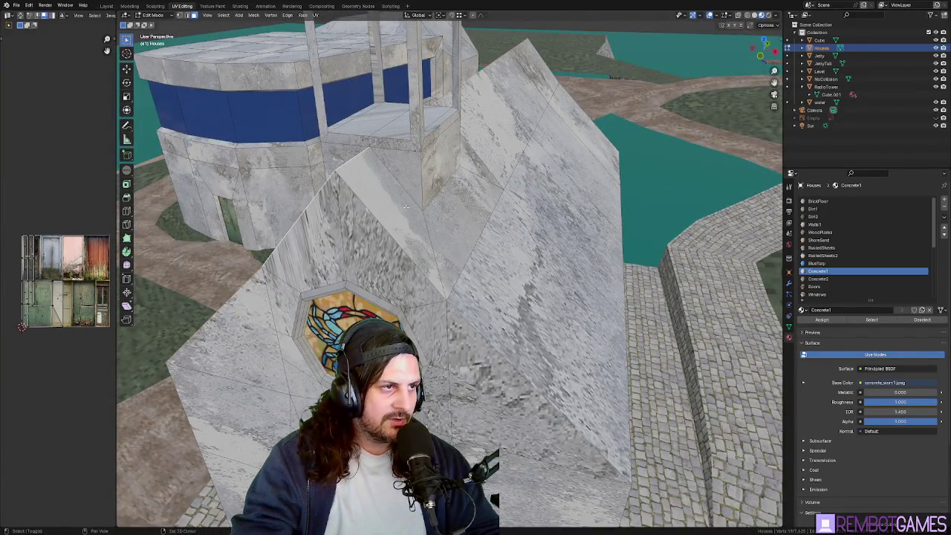
pyautogui.keyDown('ctrl'); pyautogui.click(540, 69); pyautogui.keyUp('ctrl')
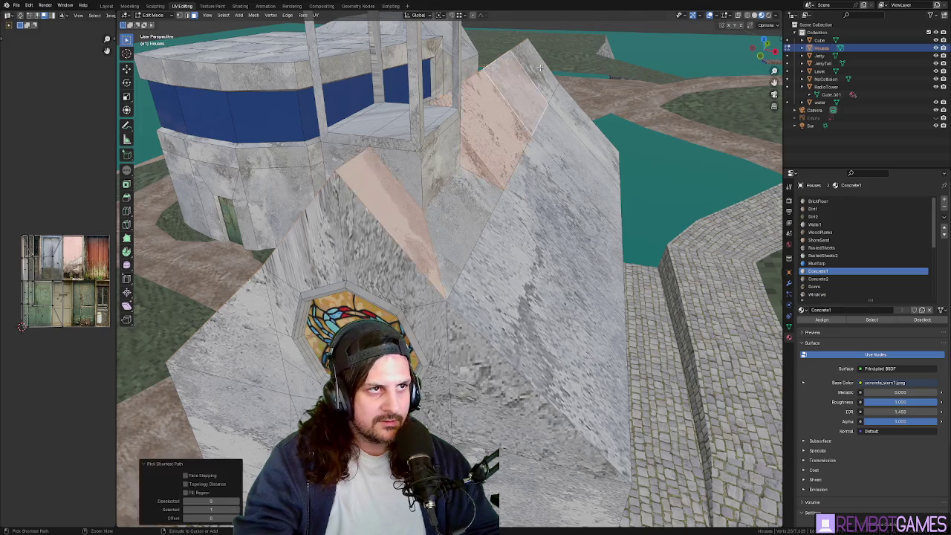
pyautogui.keyDown('shift'); pyautogui.click(481, 207); pyautogui.keyUp('shift')
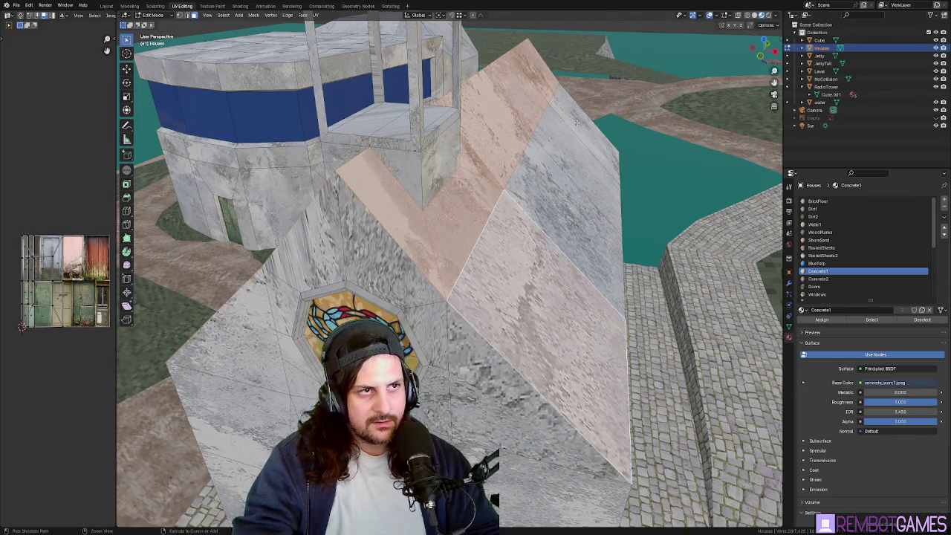
pyautogui.keyDown('ctrl'); pyautogui.click(516, 260); pyautogui.keyUp('ctrl')
pyautogui.moveTo(516, 261); pyautogui.dragTo(487, 202, button='middle')
pyautogui.rightClick(487, 202)
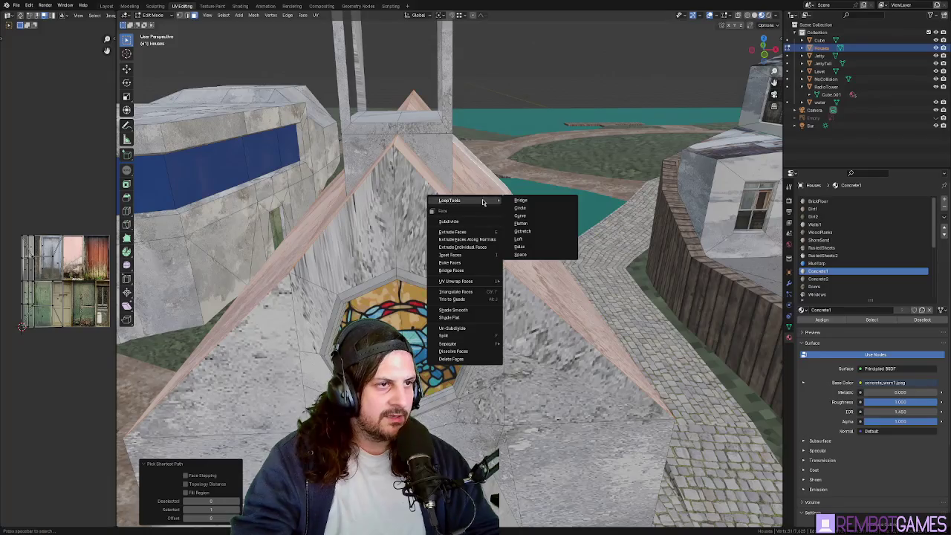
pyautogui.click(536, 224)
# Step: Select the other roof slope's faces and flatten them onto one plane
pyautogui.scroll(-5, 532, 220)
pyautogui.moveTo(532, 220)
pyautogui.mouseDown(button='middle')
pyautogui.moveTo(498, 179)
pyautogui.moveTo(446, 193)
pyautogui.moveTo(428, 230)
pyautogui.moveTo(613, 157)
pyautogui.mouseUp(button='middle')
pyautogui.scroll(4, 498, 179)
pyautogui.rightClick(482, 208)
pyautogui.click(524, 222)
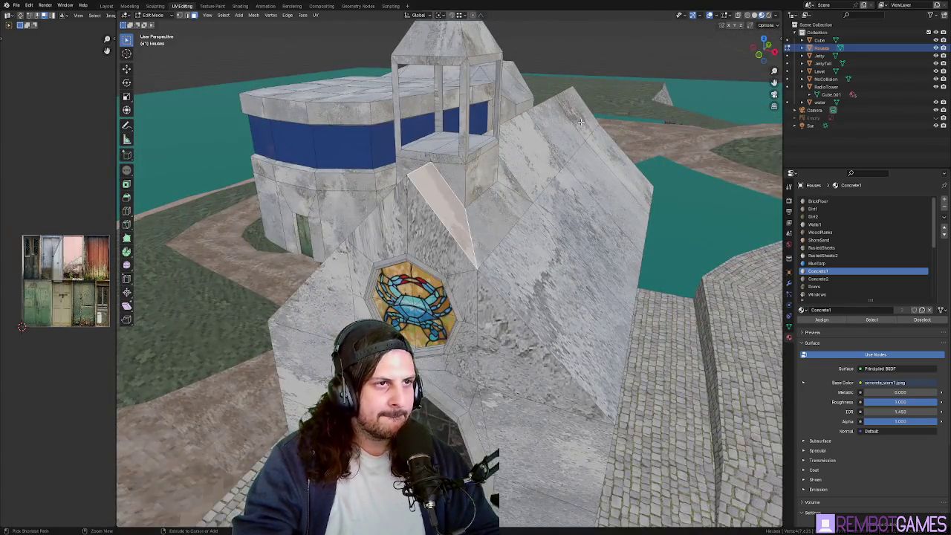
pyautogui.keyDown('ctrl'); pyautogui.click(614, 157); pyautogui.keyUp('ctrl')
pyautogui.moveTo(614, 157)
pyautogui.mouseDown(button='middle')
pyautogui.moveTo(522, 204)
pyautogui.moveTo(632, 181)
pyautogui.mouseUp(button='middle')
pyautogui.scroll(5, 523, 205)
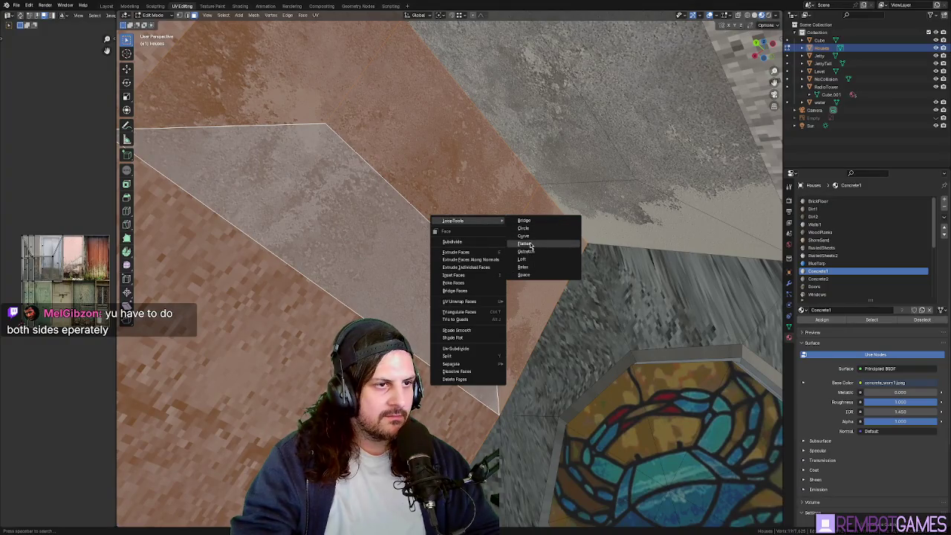
pyautogui.click(530, 245)
# Step: Even out the roof vertices once more, then leave Edit Mode
pyautogui.moveTo(530, 246); pyautogui.dragTo(464, 275, button='middle')
pyautogui.scroll(-5, 464, 275)
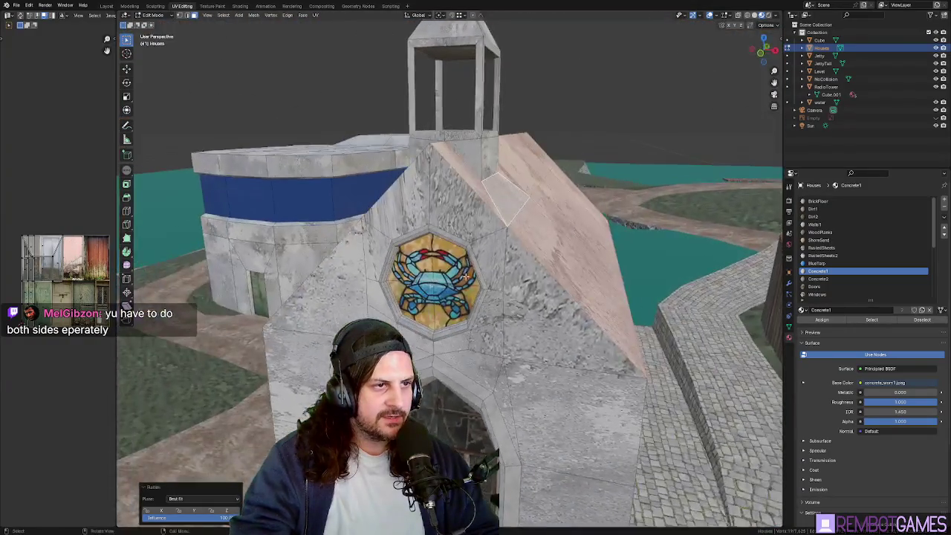
pyautogui.rightClick(545, 208)
pyautogui.click(591, 236)
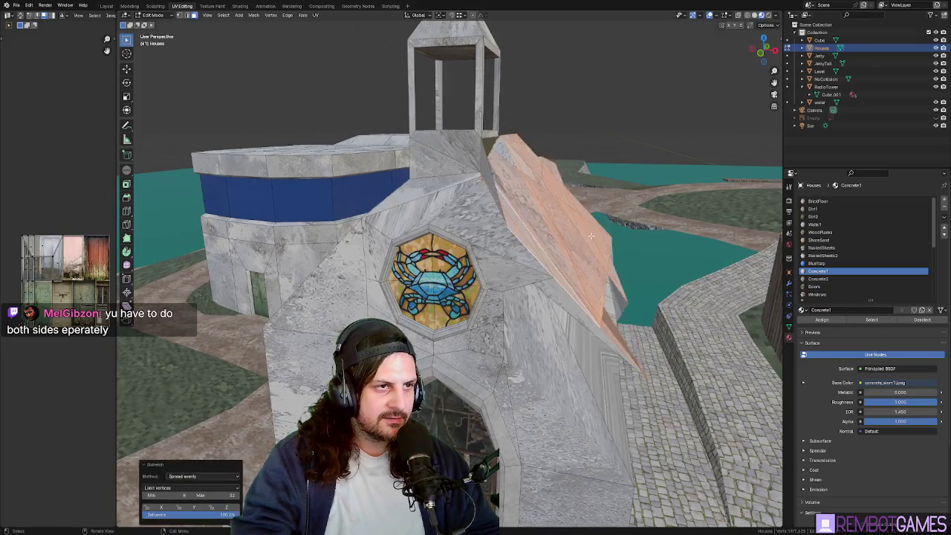
pyautogui.moveTo(633, 202)
pyautogui.mouseDown(button='middle')
pyautogui.moveTo(520, 251)
pyautogui.moveTo(512, 280)
pyautogui.moveTo(473, 189)
pyautogui.moveTo(457, 83)
pyautogui.mouseUp(button='middle')
pyautogui.press('Tab')
pyautogui.press('Tab')
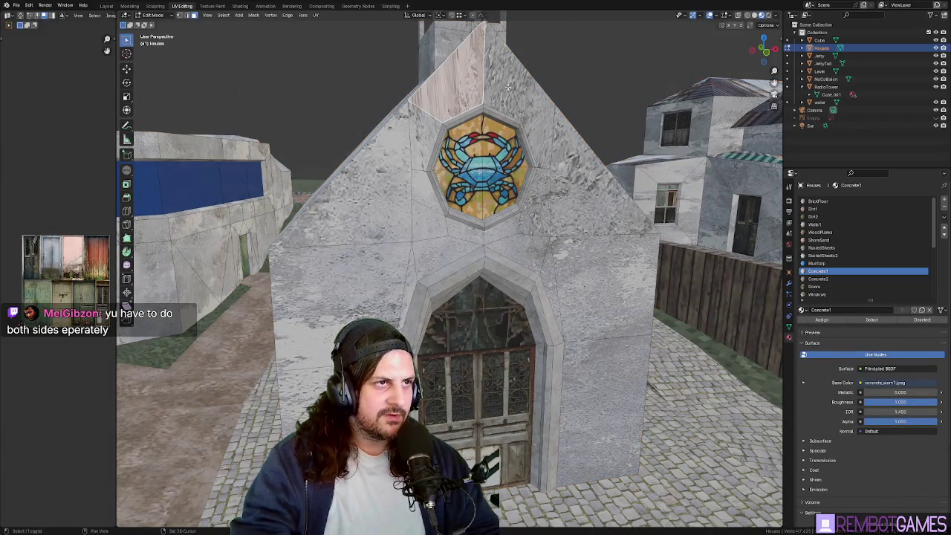
# Step: Select the front gable and wall faces around the crab window and arched doorway
pyautogui.keyDown('shift'); pyautogui.click(508, 87); pyautogui.keyUp('shift')
pyautogui.keyDown('shift'); pyautogui.click(388, 152); pyautogui.keyUp('shift')
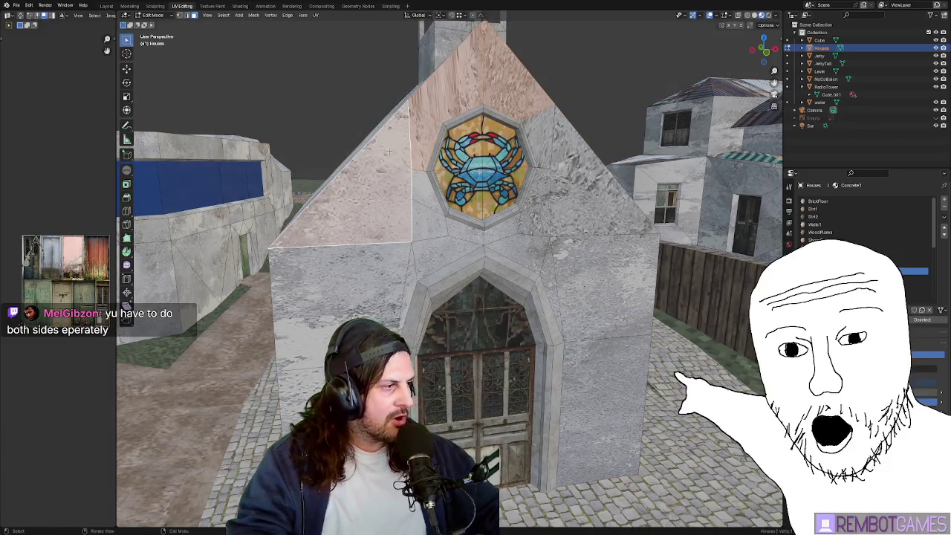
pyautogui.moveTo(388, 152)
pyautogui.mouseDown(button='middle')
pyautogui.moveTo(623, 178)
pyautogui.moveTo(395, 192)
pyautogui.mouseUp(button='middle')
pyautogui.keyDown('shift'); pyautogui.click(394, 192); pyautogui.keyUp('shift')
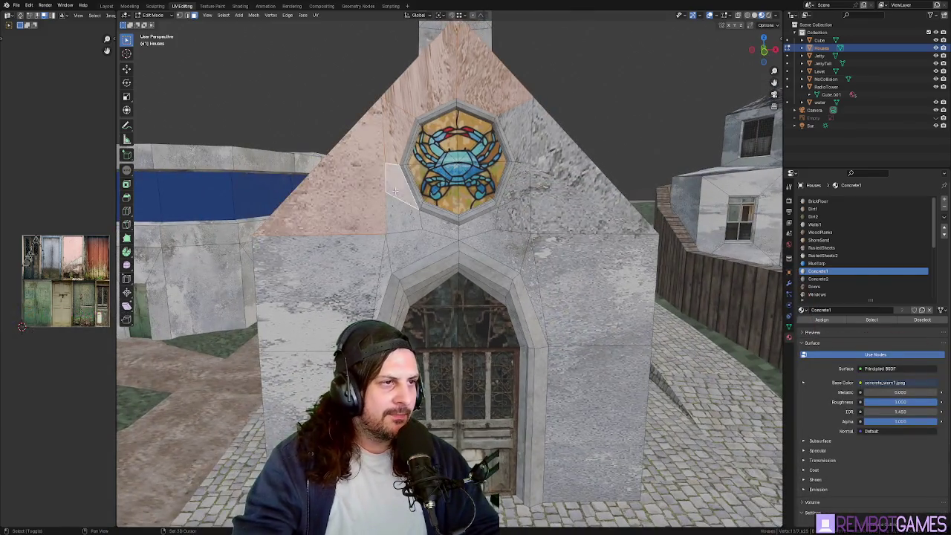
pyautogui.keyDown('shift'); pyautogui.click(372, 259); pyautogui.keyUp('shift')
pyautogui.keyDown('shift'); pyautogui.click(385, 258); pyautogui.keyUp('shift')
pyautogui.keyDown('shift'); pyautogui.click(468, 235); pyautogui.keyUp('shift')
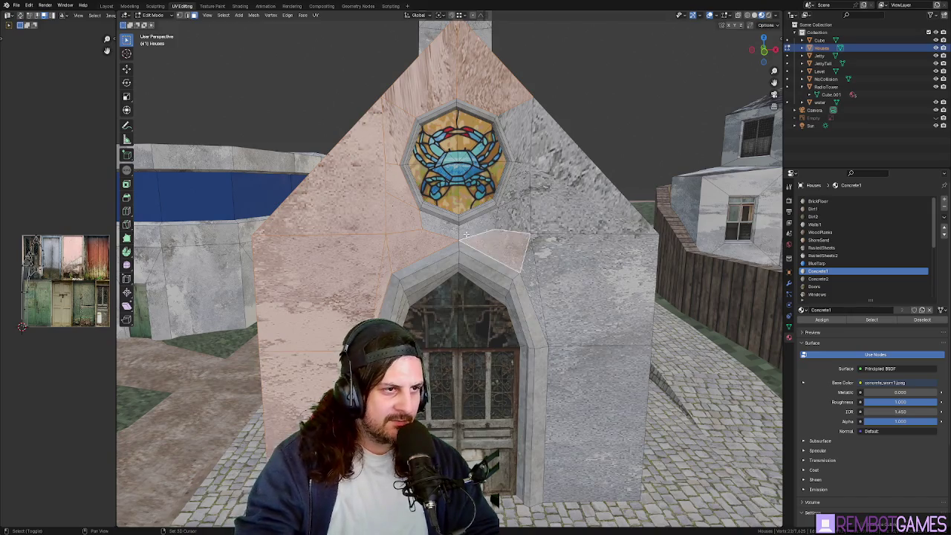
pyautogui.keyDown('shift'); pyautogui.click(561, 376); pyautogui.keyUp('shift')
pyautogui.keyDown('shift'); pyautogui.click(576, 287); pyautogui.keyUp('shift')
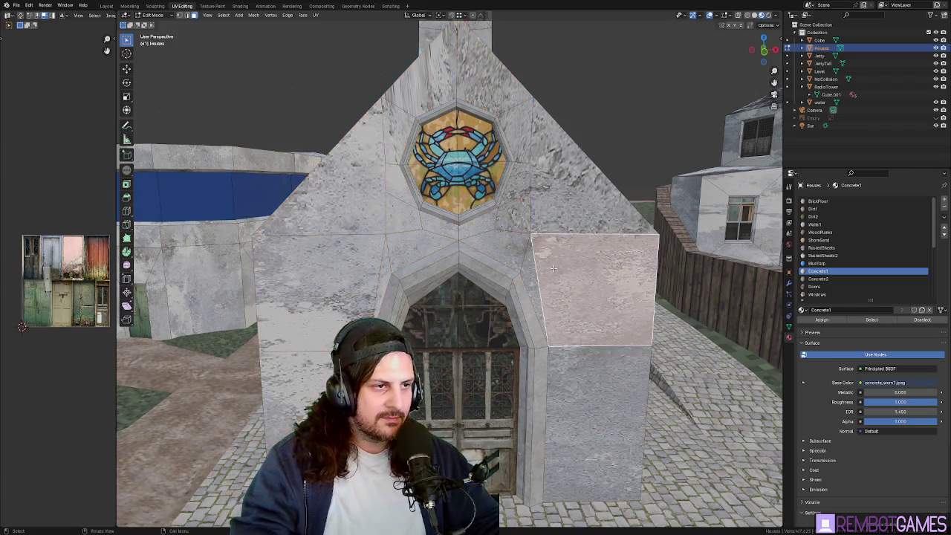
pyautogui.keyDown('shift'); pyautogui.click(525, 179); pyautogui.keyUp('shift')
pyautogui.keyDown('shift'); pyautogui.click(524, 178); pyautogui.keyUp('shift')
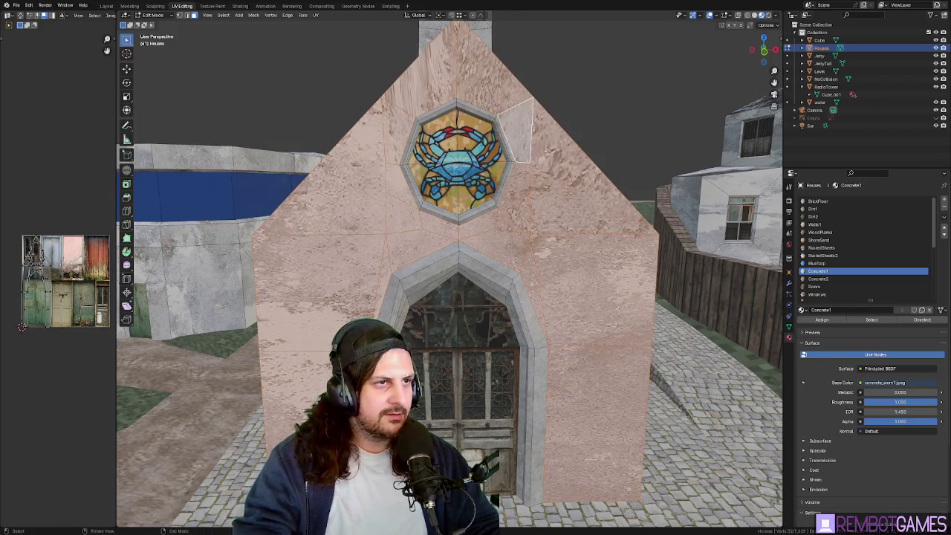
pyautogui.moveTo(524, 178); pyautogui.dragTo(562, 188, button='middle')
# Step: Unwrap the selected front faces and return to Object Mode to check
pyautogui.press('u')
pyautogui.click(563, 185)
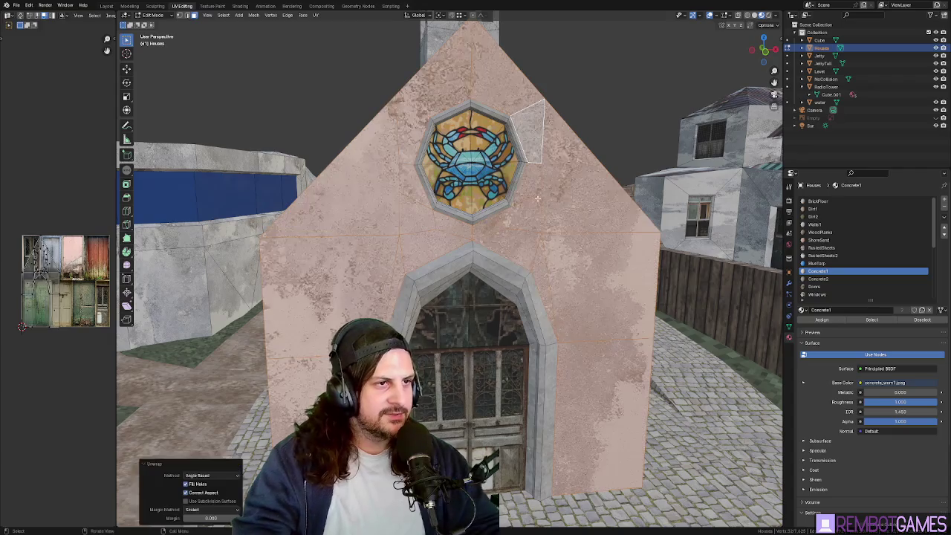
pyautogui.scroll(-3, 520, 238)
pyautogui.moveTo(520, 238)
pyautogui.mouseDown(button='middle')
pyautogui.moveTo(446, 245)
pyautogui.moveTo(487, 254)
pyautogui.moveTo(521, 301)
pyautogui.mouseUp(button='middle')
pyautogui.press('Tab')
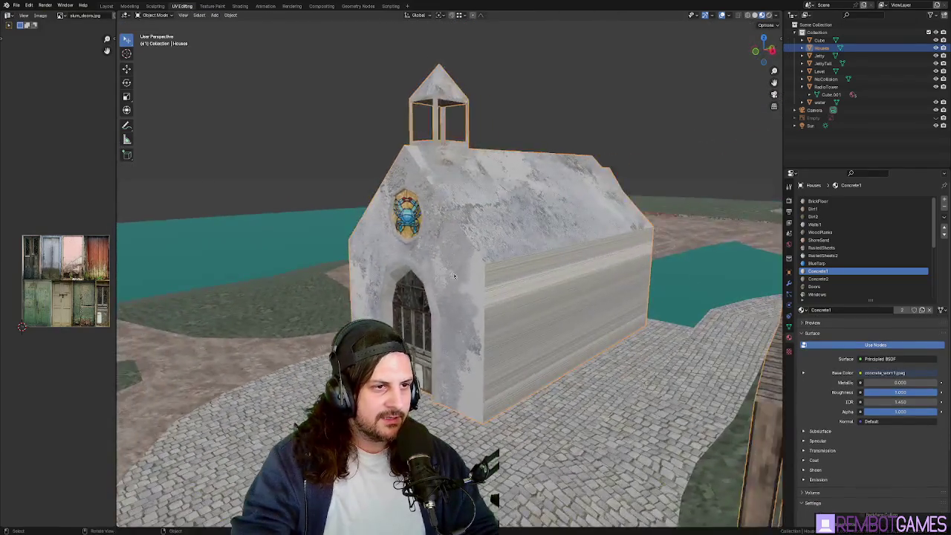
# Step: Select the whole side wall with L and unwrap it
pyautogui.press('Tab')
pyautogui.press('l')
pyautogui.press('u')
pyautogui.click(521, 303)
pyautogui.moveTo(520, 304)
pyautogui.mouseDown(button='middle')
pyautogui.moveTo(562, 301)
pyautogui.moveTo(435, 256)
pyautogui.moveTo(619, 231)
pyautogui.mouseUp(button='middle')
# Step: Select the first roof slope's rows of faces and unwrap them
pyautogui.click(435, 257)
pyautogui.keyDown('ctrl'); pyautogui.click(619, 231); pyautogui.keyUp('ctrl')
pyautogui.keyDown('ctrl'); pyautogui.click(602, 149); pyautogui.keyUp('ctrl')
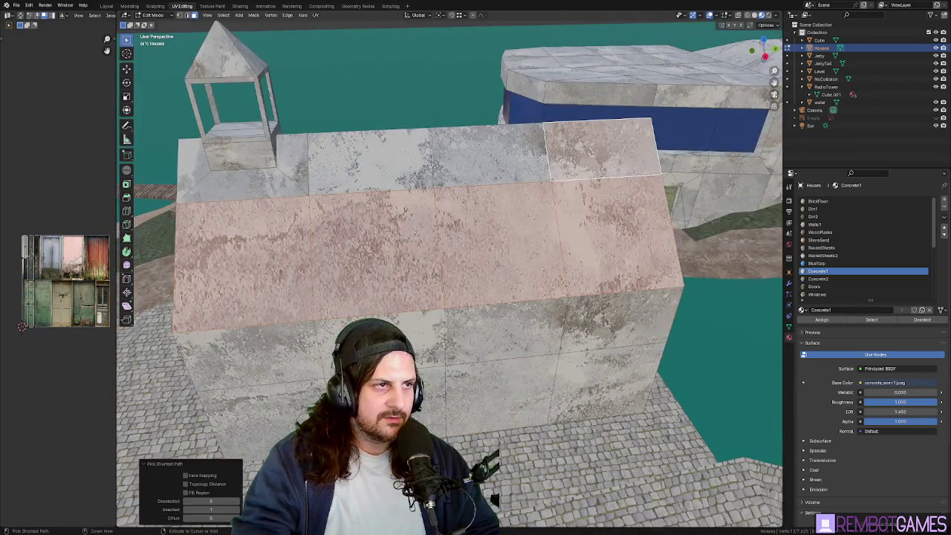
pyautogui.keyDown('ctrl'); pyautogui.click(207, 162); pyautogui.keyUp('ctrl')
pyautogui.moveTo(207, 162)
pyautogui.mouseDown(button='middle')
pyautogui.moveTo(282, 236)
pyautogui.moveTo(297, 167)
pyautogui.mouseUp(button='middle')
pyautogui.press('u')
pyautogui.click(281, 236)
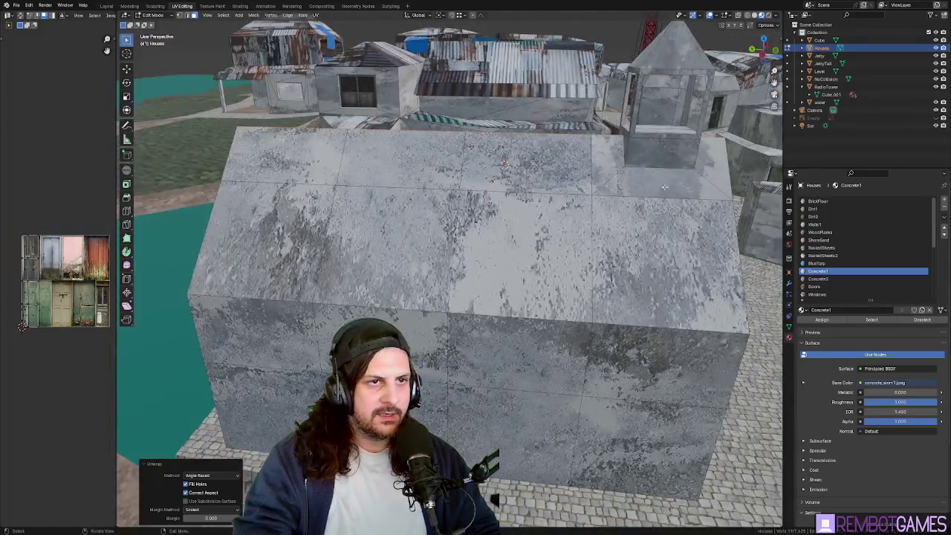
# Step: Select the other roof slope's faces and unwrap them
pyautogui.click(297, 166)
pyautogui.keyDown('ctrl'); pyautogui.click(669, 159); pyautogui.keyUp('ctrl')
pyautogui.keyDown('ctrl'); pyautogui.click(669, 260); pyautogui.keyUp('ctrl')
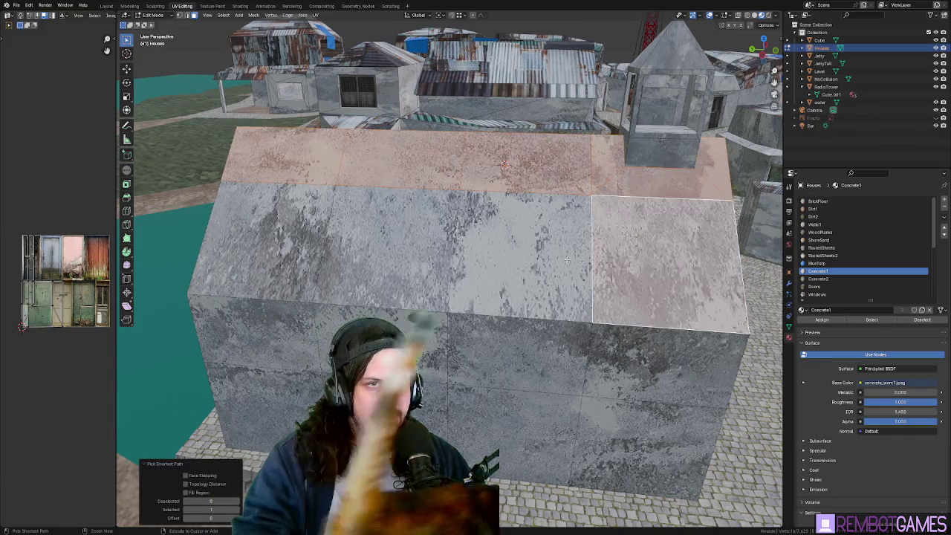
pyautogui.keyDown('ctrl'); pyautogui.click(301, 237); pyautogui.keyUp('ctrl')
pyautogui.press('u')
pyautogui.click(372, 219)
pyautogui.press('Tab')
pyautogui.moveTo(371, 219); pyautogui.dragTo(440, 243, button='middle')
# Step: Unwrap the front wall faces, then look over the town from above
pyautogui.press('Tab')
pyautogui.click(417, 148)
pyautogui.keyDown('ctrl'); pyautogui.click(444, 375); pyautogui.keyUp('ctrl')
pyautogui.press('u')
pyautogui.click(444, 381)
pyautogui.moveTo(444, 381); pyautogui.dragTo(512, 313, button='middle')
pyautogui.press('Tab')
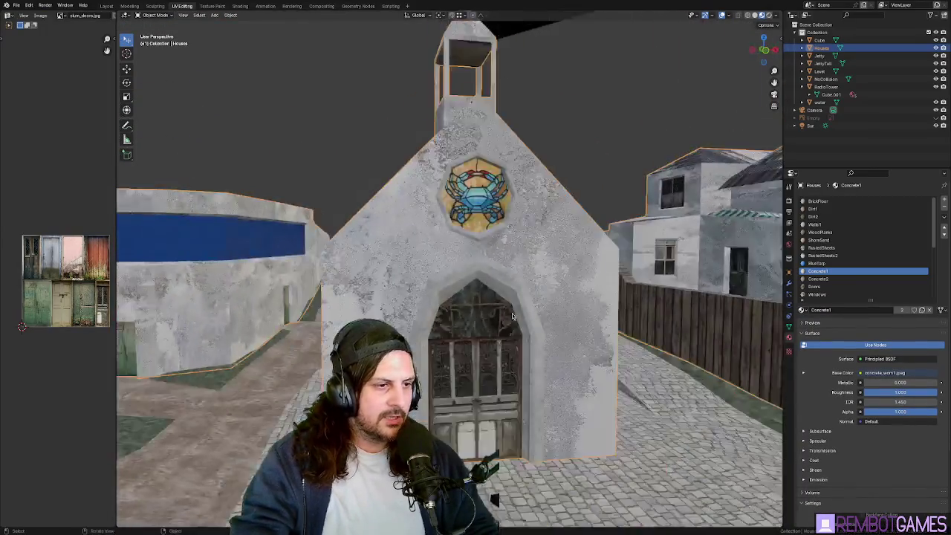
pyautogui.scroll(-5, 538, 342)
pyautogui.moveTo(538, 342)
pyautogui.mouseDown(button='middle')
pyautogui.moveTo(565, 349)
pyautogui.moveTo(609, 319)
pyautogui.mouseUp(button='middle')
pyautogui.moveTo(491, 357); pyautogui.dragTo(501, 366, button='middle')
pyautogui.press('Tab')
pyautogui.press('Tab')
pyautogui.press('Tab')
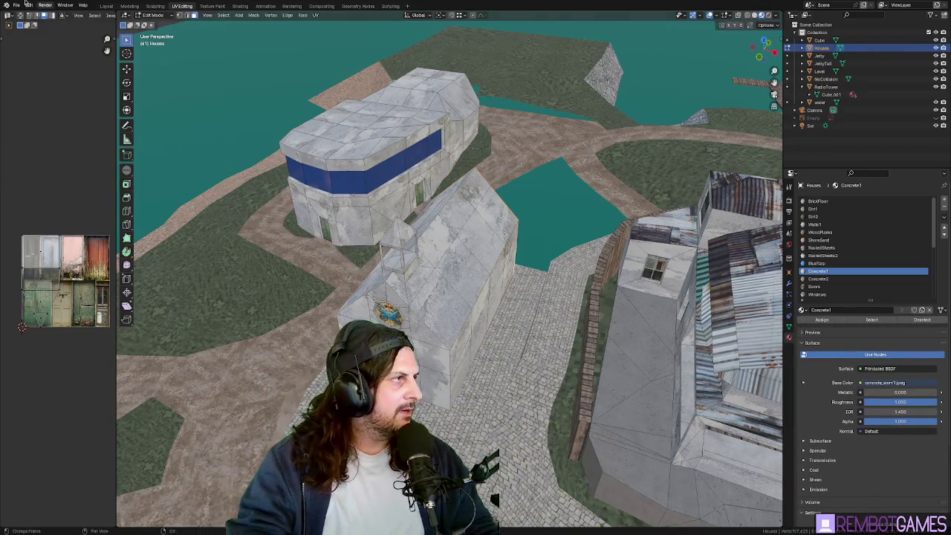
# Step: Export the village as glTF 2.0 over slums.glb and leave Edit Mode
pyautogui.click(16, 5)
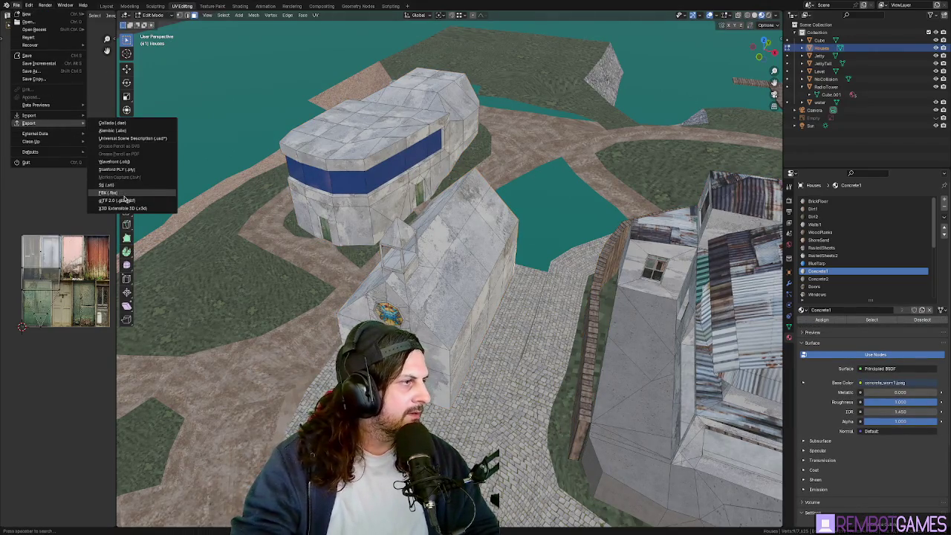
pyautogui.press('Tab')
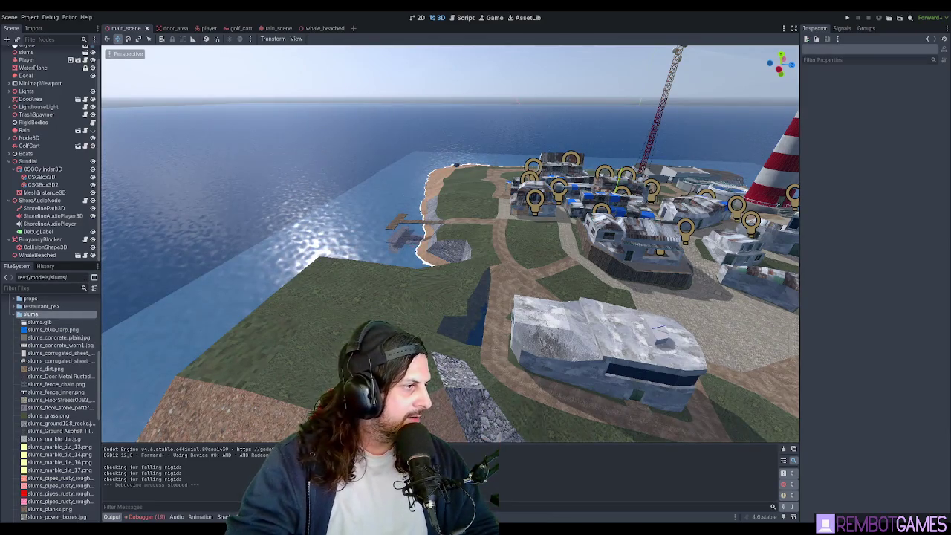
# Step: Fly the Godot viewport to the updated chapel, then run the game with F5
pyautogui.moveTo(254, 288); pyautogui.dragTo(254, 287, button='right')
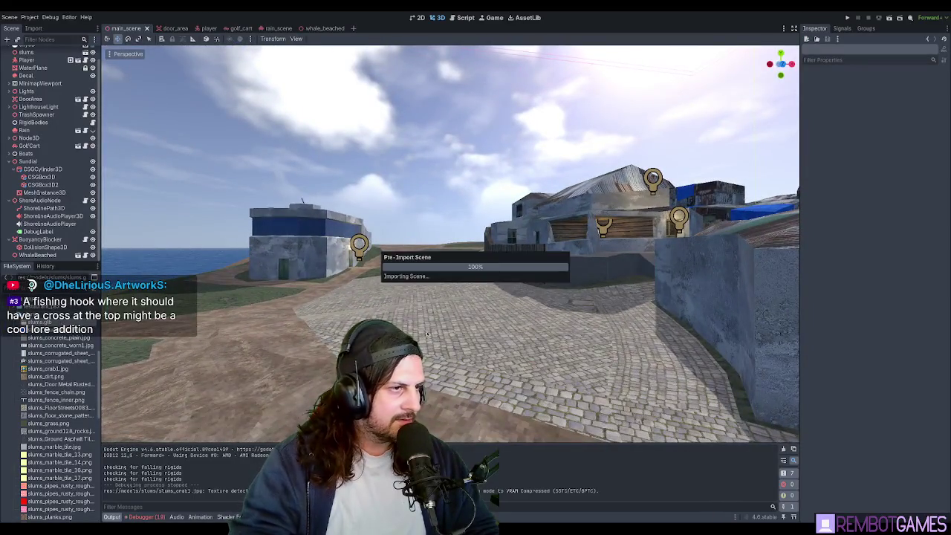
pyautogui.moveTo(435, 279); pyautogui.dragTo(486, 300, button='right')
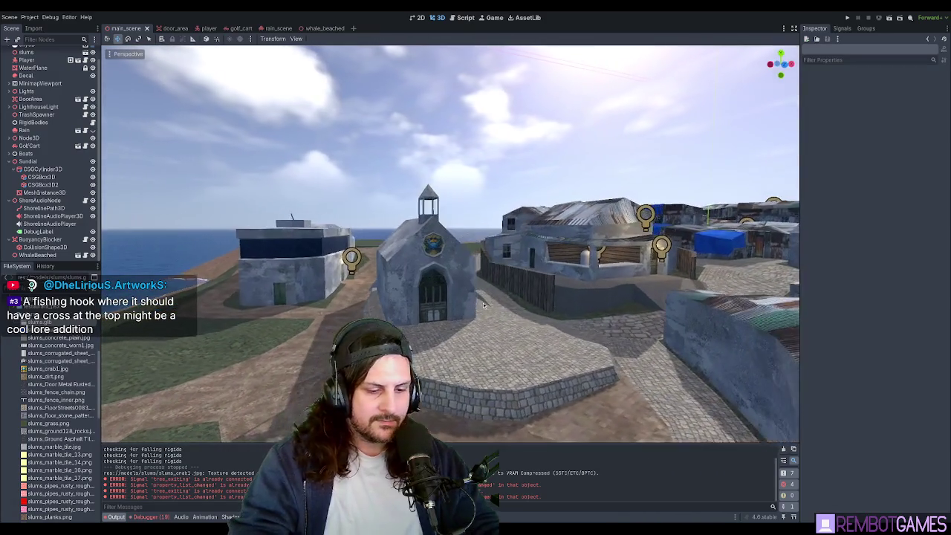
pyautogui.press('F5')
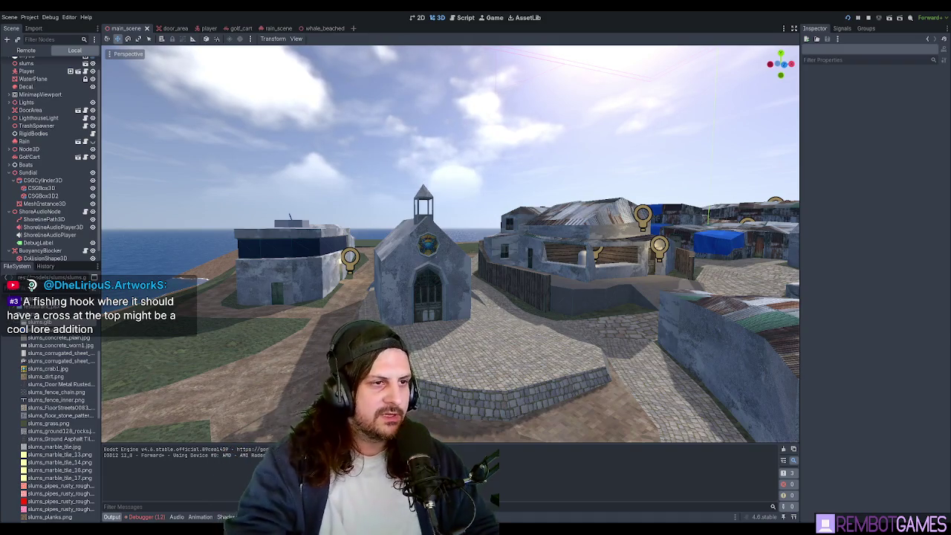
pyautogui.press('w')
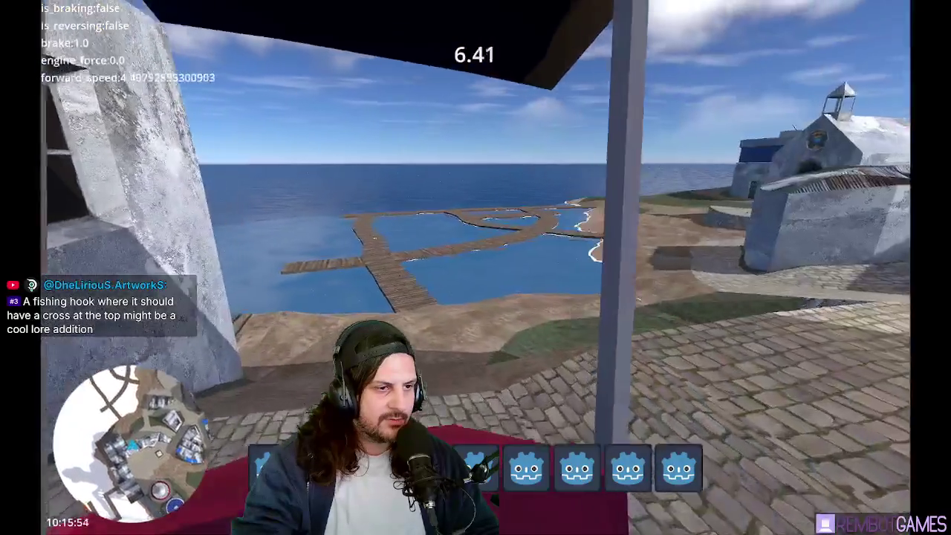
# Step: Hold W to drive the red cart toward the village and chapel
pyautogui.press('w')
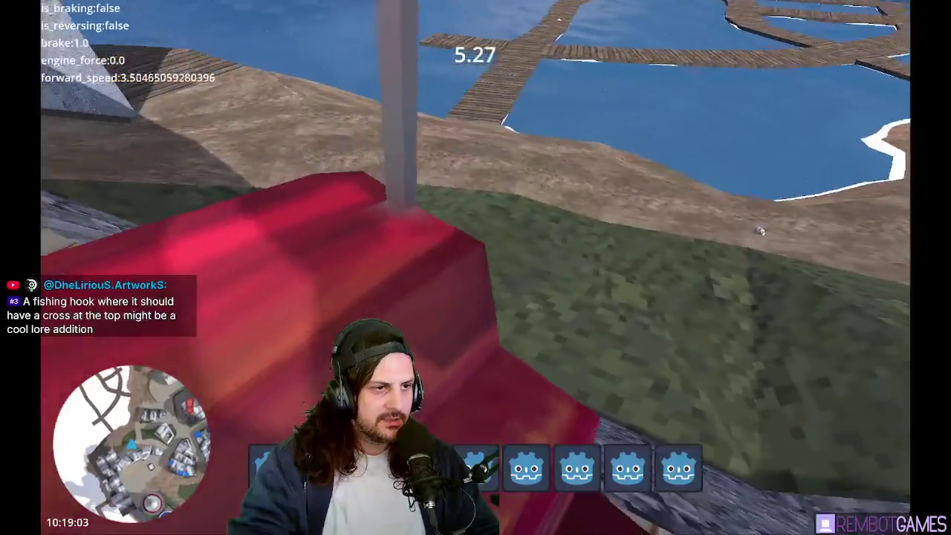
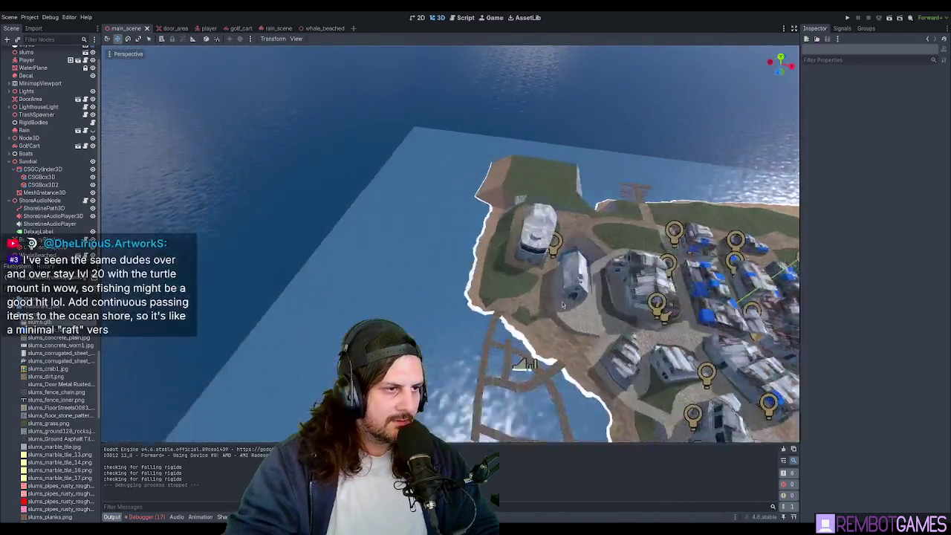
# Step: Zoom and tilt the Godot view toward the docks, then bring up the Blender church scene
pyautogui.scroll(3, 563, 306)
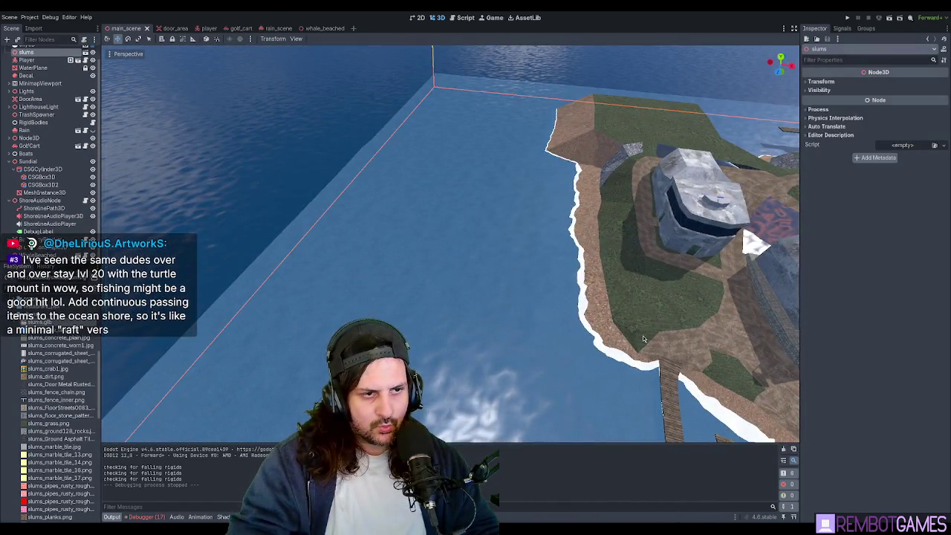
pyautogui.moveTo(644, 339); pyautogui.dragTo(480, 304, button='middle')
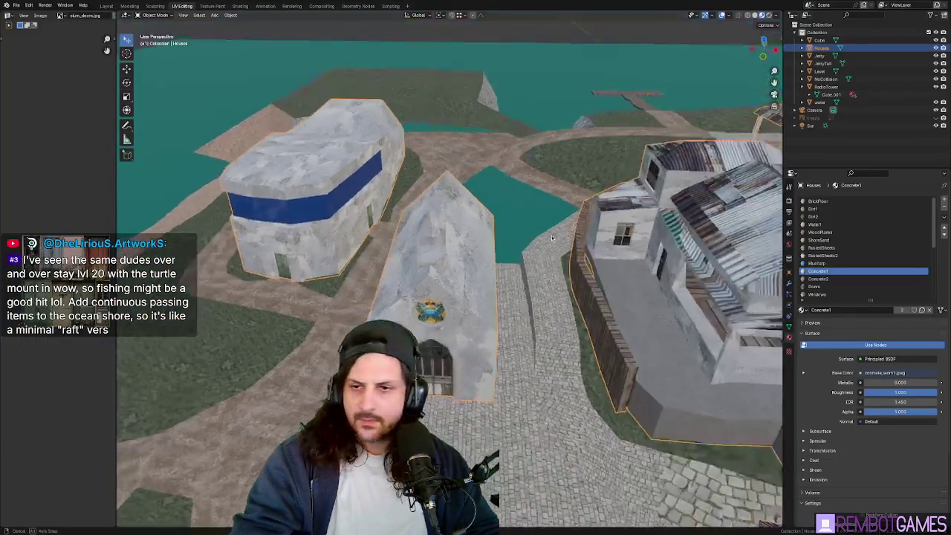
pyautogui.moveTo(520, 282)
pyautogui.mouseDown(button='middle')
pyautogui.moveTo(583, 281)
pyautogui.moveTo(276, 345)
pyautogui.mouseUp(button='middle')
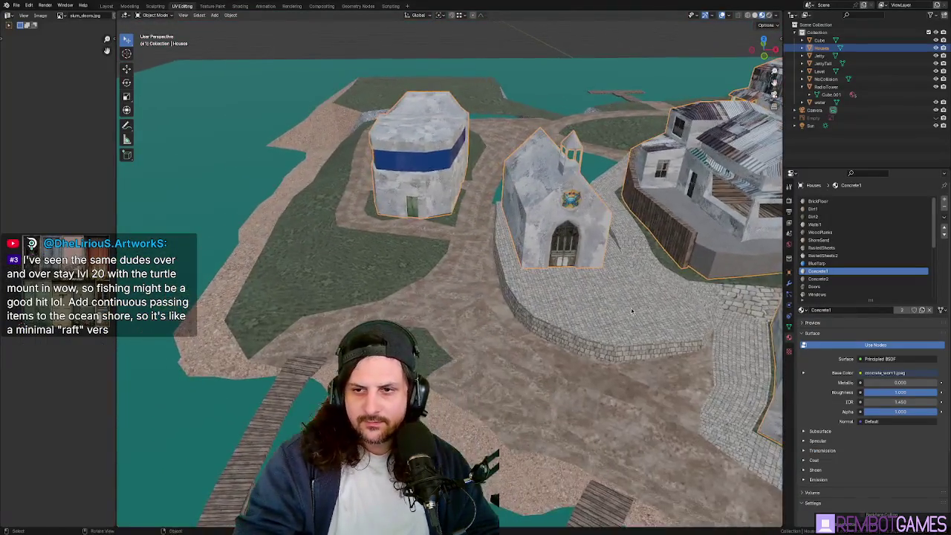
# Step: Inspect the Level ground mesh's paths and grass up close in Edit Mode, then return to Object Mode
pyautogui.press('Tab')
pyautogui.hotkey('alt', 'q')
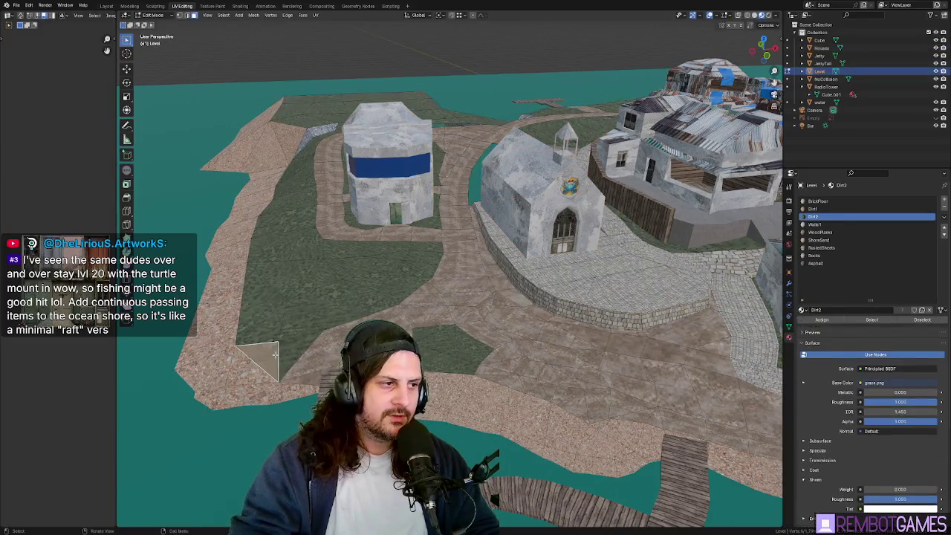
pyautogui.scroll(3, 278, 353)
pyautogui.scroll(2, 473, 316)
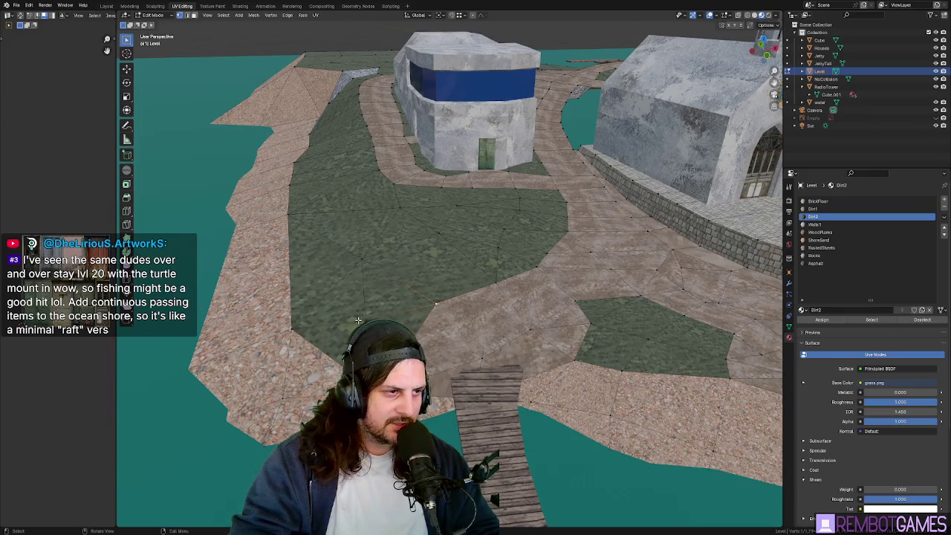
pyautogui.scroll(2, 366, 315)
pyautogui.scroll(3, 409, 315)
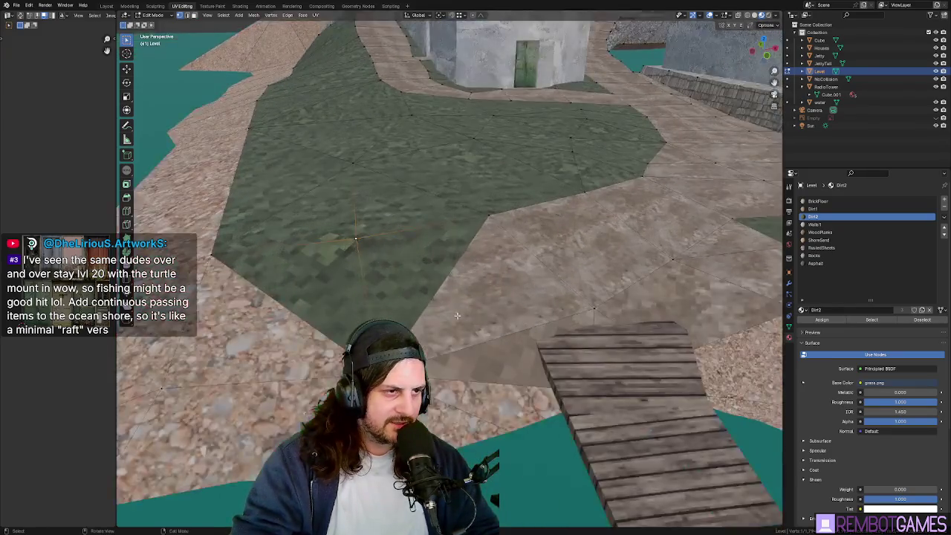
pyautogui.scroll(3, 454, 314)
pyautogui.scroll(2, 458, 315)
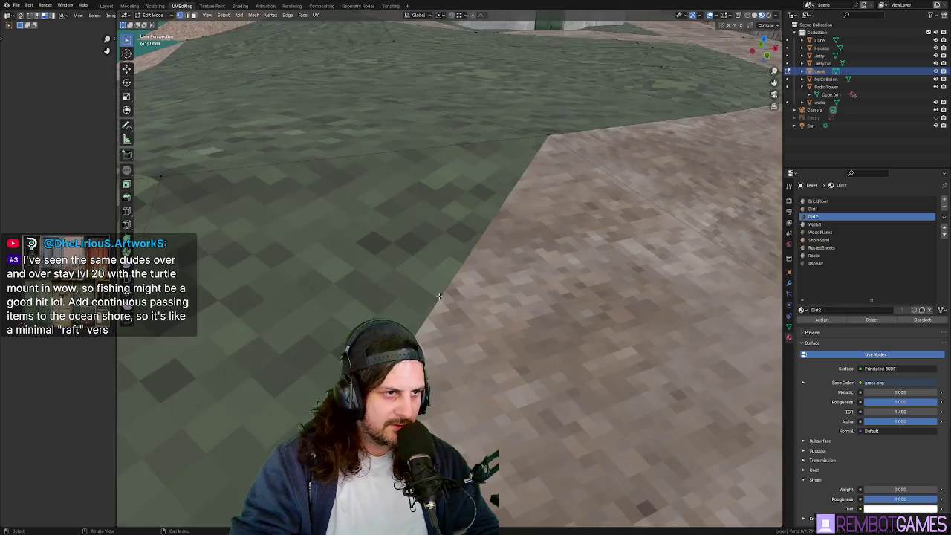
pyautogui.scroll(2, 461, 294)
pyautogui.scroll(3, 453, 261)
pyautogui.moveTo(453, 238)
pyautogui.mouseDown(button='middle')
pyautogui.moveTo(491, 163)
pyautogui.moveTo(473, 243)
pyautogui.moveTo(431, 271)
pyautogui.mouseUp(button='middle')
pyautogui.press('Tab')
pyautogui.press('Tab')
pyautogui.press('Tab')
# Step: Bring the church into view, select the Houses object and enter Edit Mode on it
pyautogui.moveTo(487, 251)
pyautogui.mouseDown(button='middle')
pyautogui.moveTo(548, 278)
pyautogui.moveTo(411, 270)
pyautogui.mouseUp(button='middle')
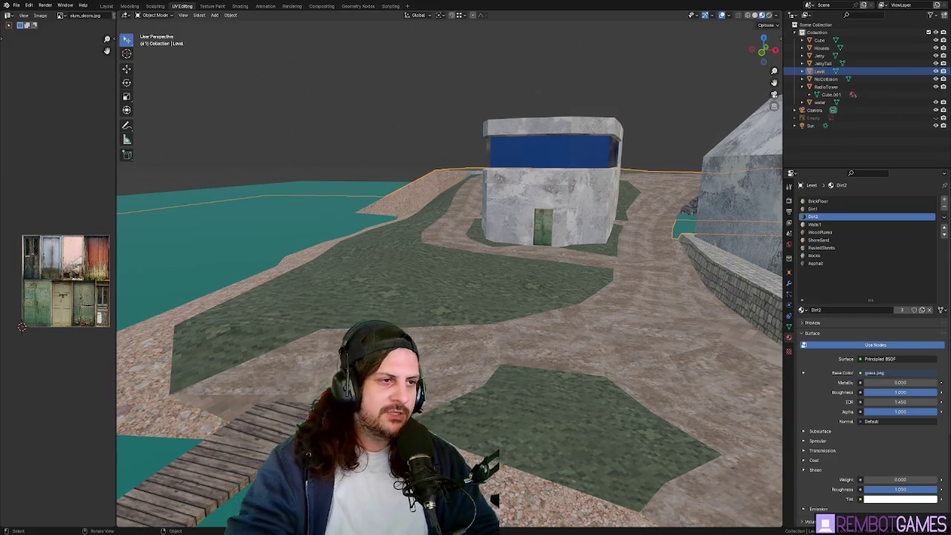
pyautogui.moveTo(446, 141); pyautogui.dragTo(404, 144, button='middle')
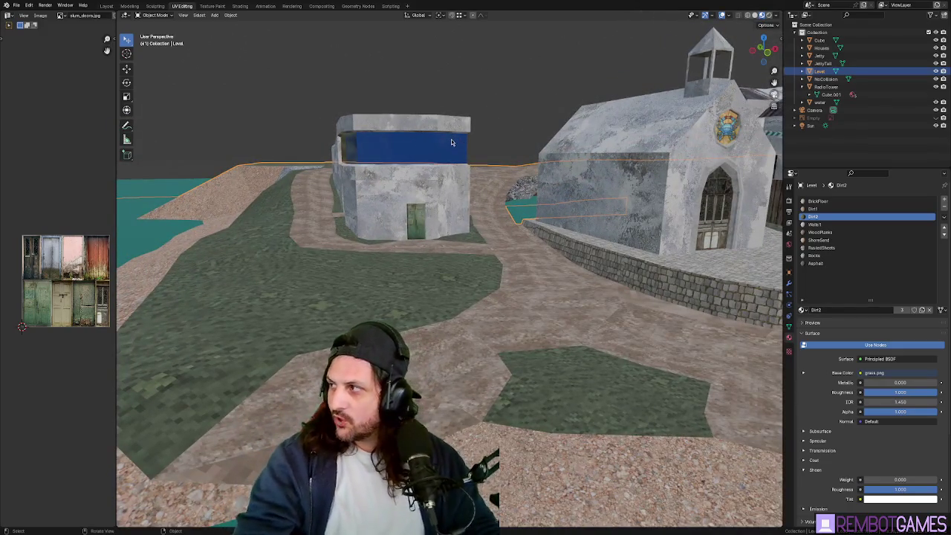
pyautogui.moveTo(427, 156)
pyautogui.mouseDown(button='middle')
pyautogui.moveTo(218, 332)
pyautogui.moveTo(249, 345)
pyautogui.moveTo(364, 266)
pyautogui.mouseUp(button='middle')
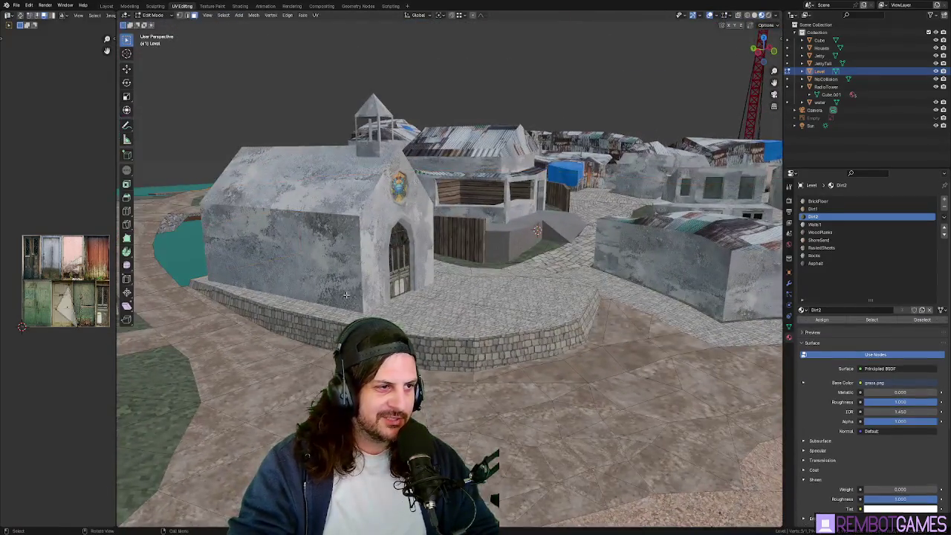
pyautogui.press('Tab')
pyautogui.press('Tab')
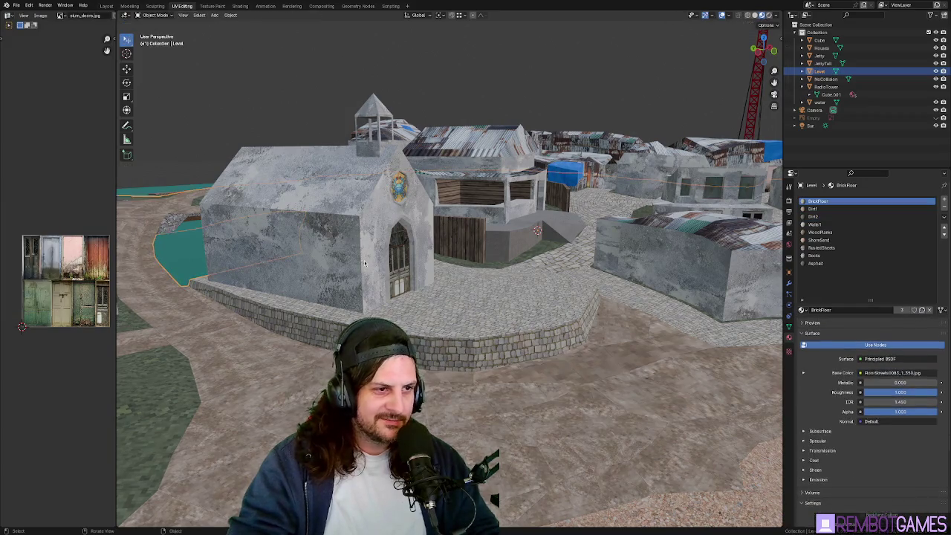
pyautogui.click(363, 267)
pyautogui.press('Tab')
pyautogui.moveTo(363, 266); pyautogui.dragTo(412, 273, button='middle')
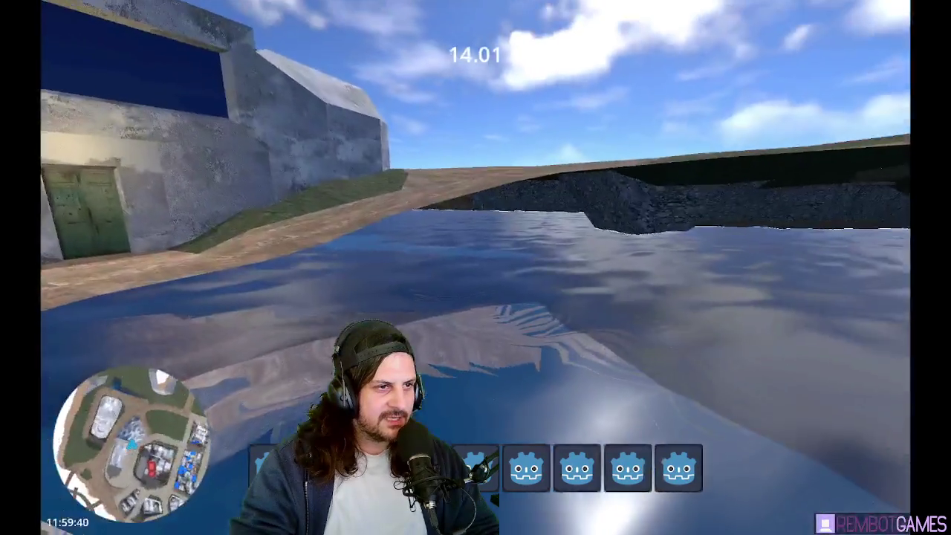
# Step: Stop the running Godot play-test with F8
pyautogui.press('F8')
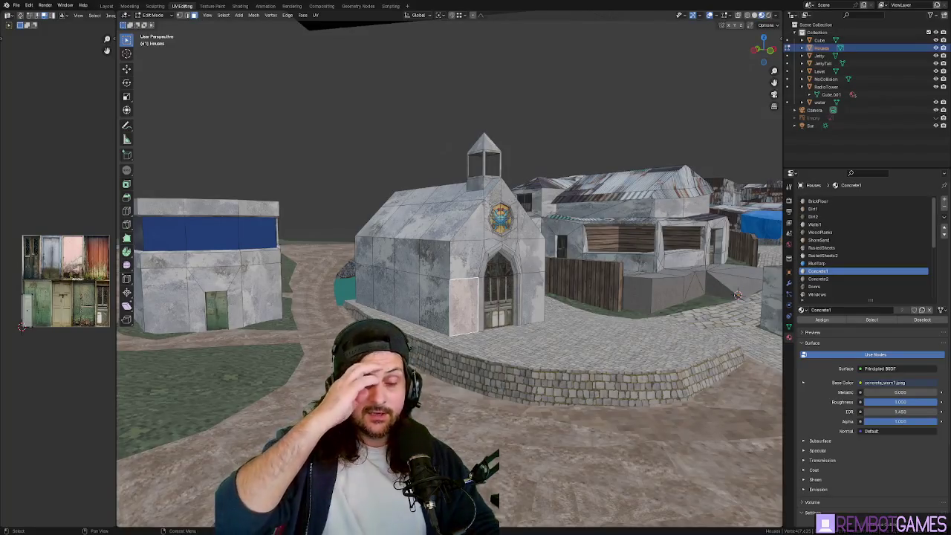
# Step: Orbit over the concrete wall and water, then switch to Top view
pyautogui.moveTo(739, 294)
pyautogui.mouseDown(button='middle')
pyautogui.moveTo(423, 319)
pyautogui.moveTo(373, 254)
pyautogui.moveTo(446, 312)
pyautogui.mouseUp(button='middle')
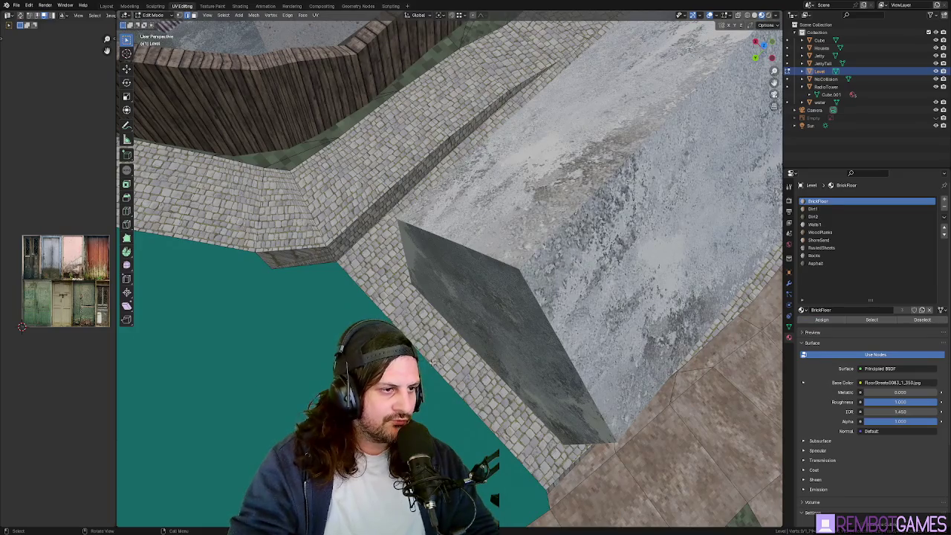
pyautogui.moveTo(433, 362); pyautogui.dragTo(517, 336, button='middle')
pyautogui.press('`')
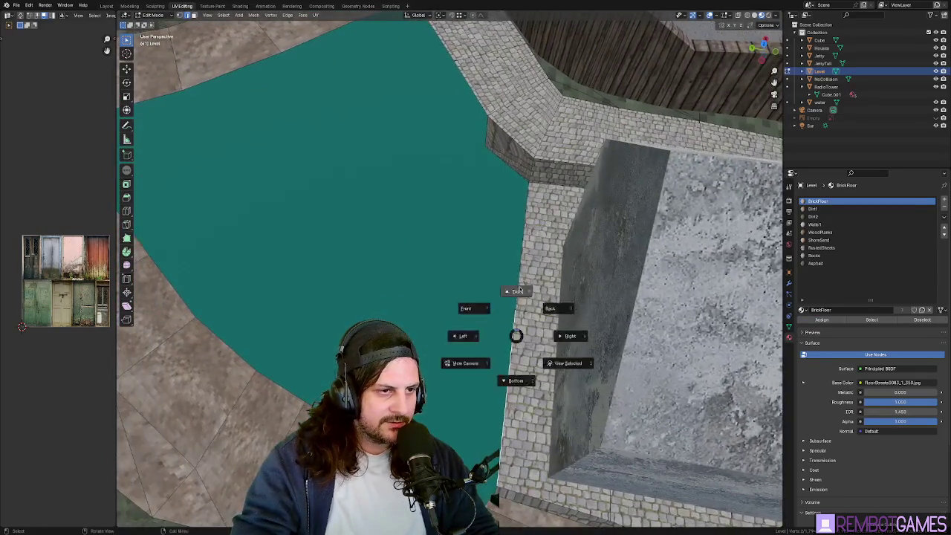
pyautogui.click(518, 292)
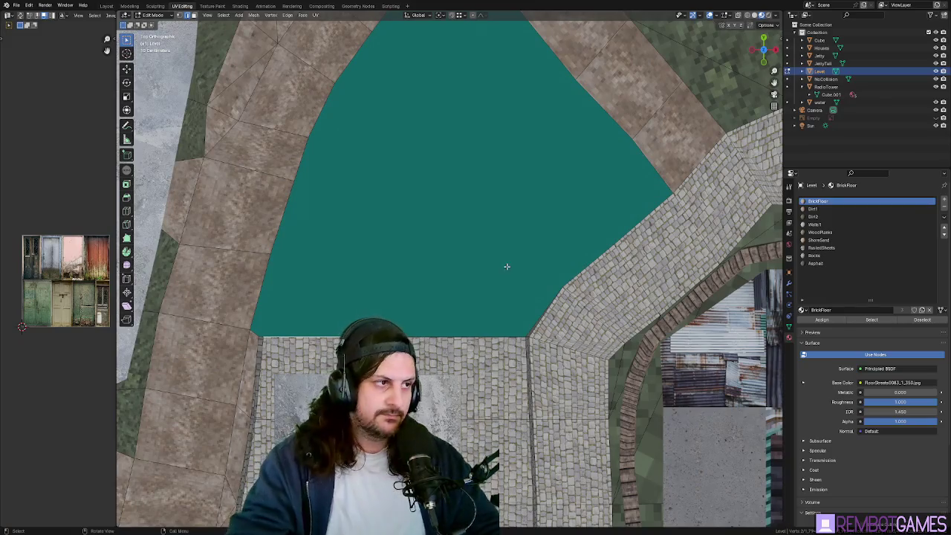
# Step: Extrude the selected floor face and move the new strip along the Y axis
pyautogui.press('e')
pyautogui.click(440, 191)
pyautogui.moveTo(440, 191)
pyautogui.mouseDown(button='middle')
pyautogui.moveTo(461, 213)
pyautogui.moveTo(563, 238)
pyautogui.moveTo(449, 212)
pyautogui.moveTo(427, 229)
pyautogui.moveTo(336, 222)
pyautogui.mouseUp(button='middle')
pyautogui.press('g')
pyautogui.press('y')
pyautogui.click(425, 230)
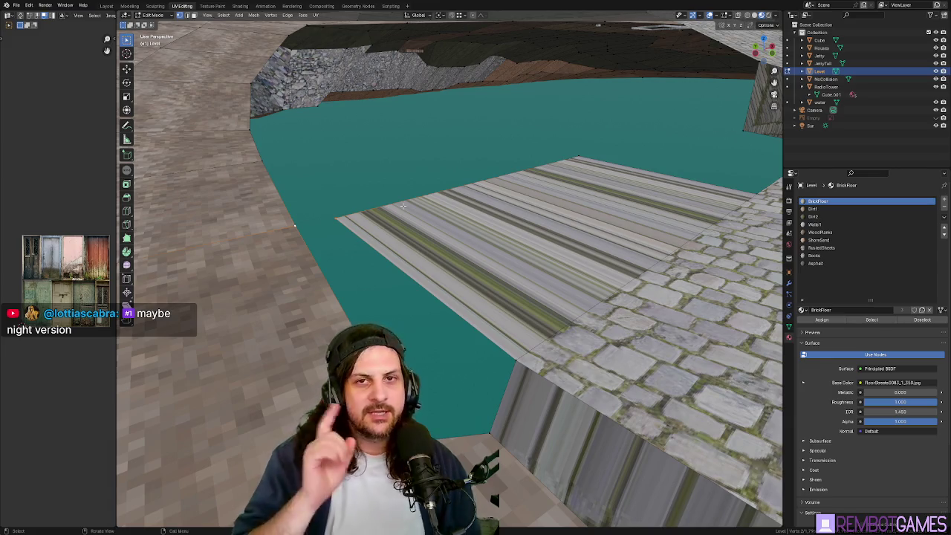
# Step: Inspect the new floor strip and plank wall from several angles, then return to Godot's whale shore
pyautogui.moveTo(409, 158)
pyautogui.mouseDown(button='middle')
pyautogui.moveTo(447, 210)
pyautogui.moveTo(597, 225)
pyautogui.moveTo(446, 218)
pyautogui.moveTo(494, 215)
pyautogui.mouseUp(button='middle')
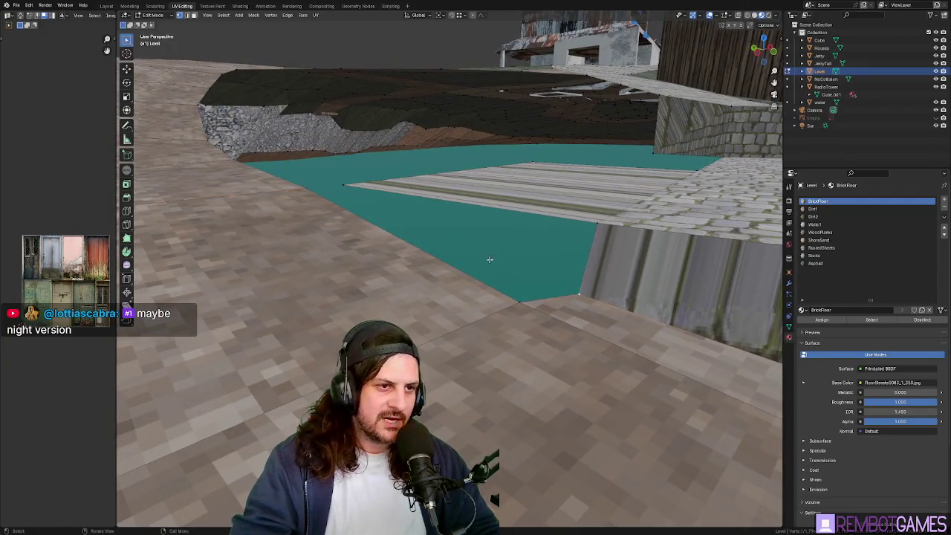
pyautogui.moveTo(344, 185); pyautogui.dragTo(302, 191, button='middle')
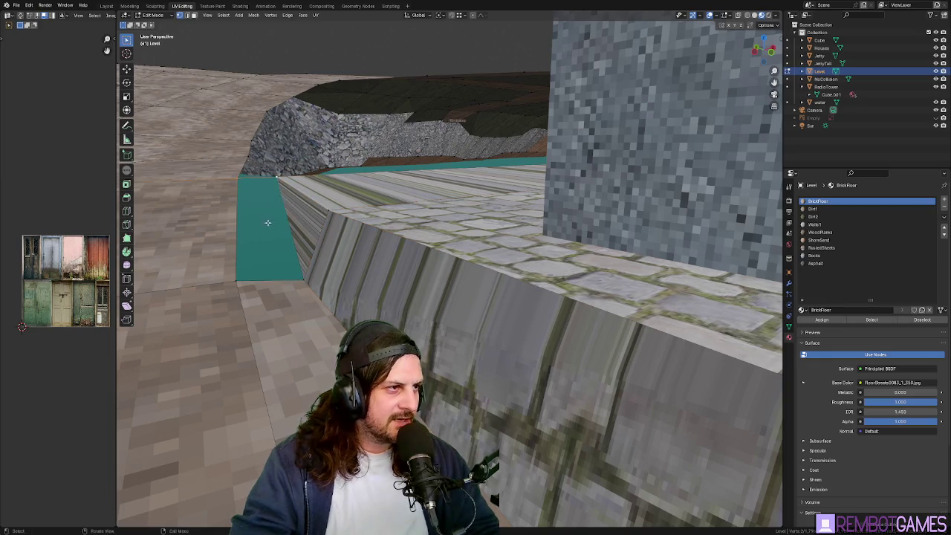
pyautogui.moveTo(236, 225)
pyautogui.mouseDown(button='middle')
pyautogui.moveTo(444, 272)
pyautogui.moveTo(491, 295)
pyautogui.moveTo(527, 395)
pyautogui.mouseUp(button='middle')
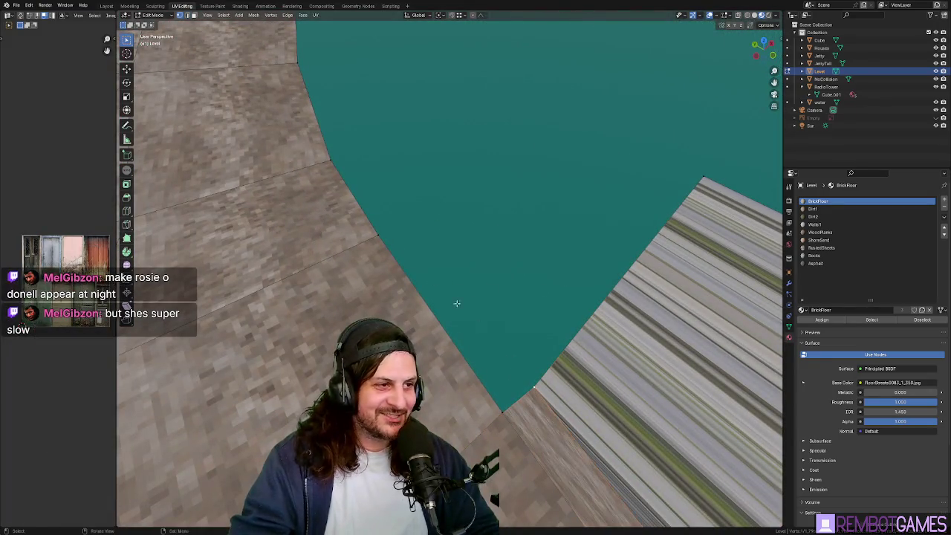
pyautogui.moveTo(380, 235)
pyautogui.mouseDown(button='middle')
pyautogui.moveTo(419, 193)
pyautogui.moveTo(430, 197)
pyautogui.moveTo(406, 240)
pyautogui.moveTo(518, 250)
pyautogui.mouseUp(button='middle')
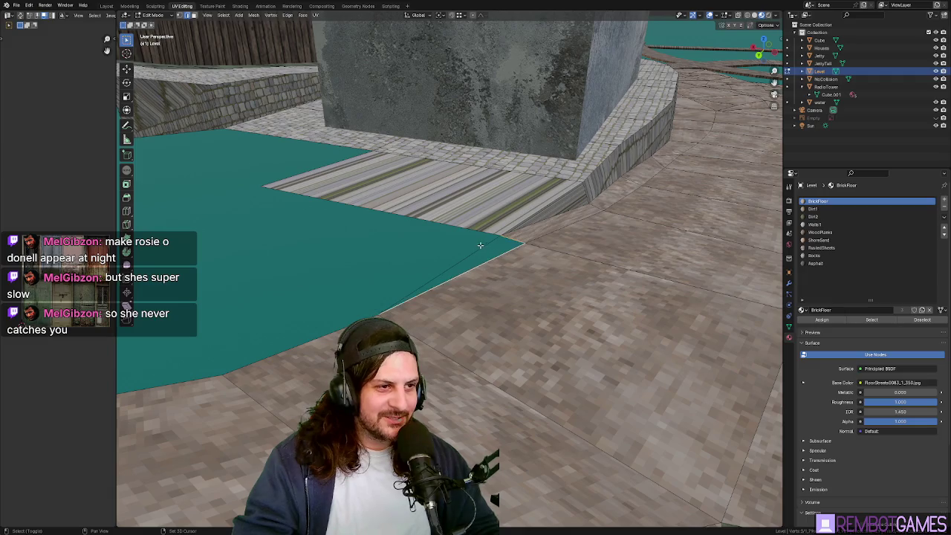
pyautogui.scroll(-10, 518, 258)
pyautogui.scroll(-3, 518, 258)
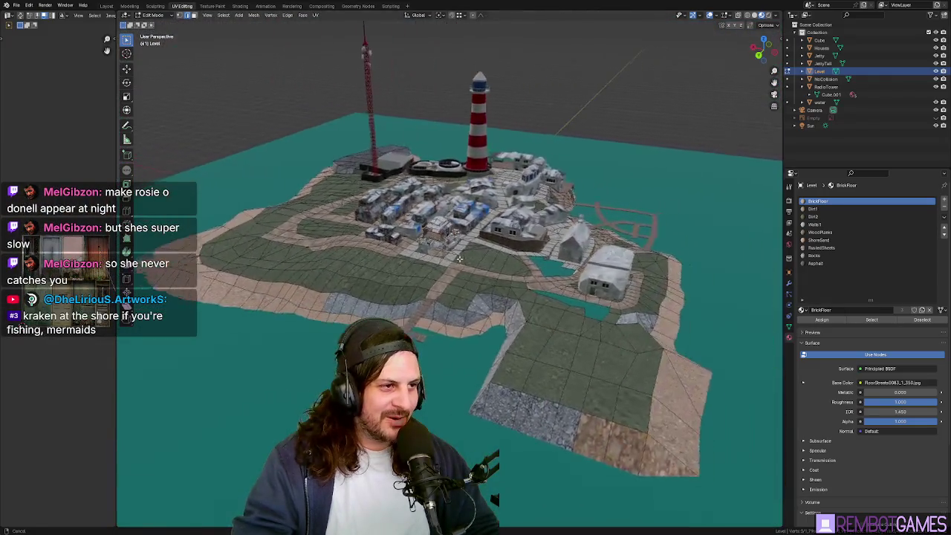
pyautogui.scroll(5, 610, 275)
pyautogui.moveTo(610, 275)
pyautogui.mouseDown(button='middle')
pyautogui.moveTo(483, 295)
pyautogui.moveTo(510, 302)
pyautogui.moveTo(480, 236)
pyautogui.mouseUp(button='middle')
pyautogui.moveTo(412, 261); pyautogui.dragTo(413, 251, button='middle')
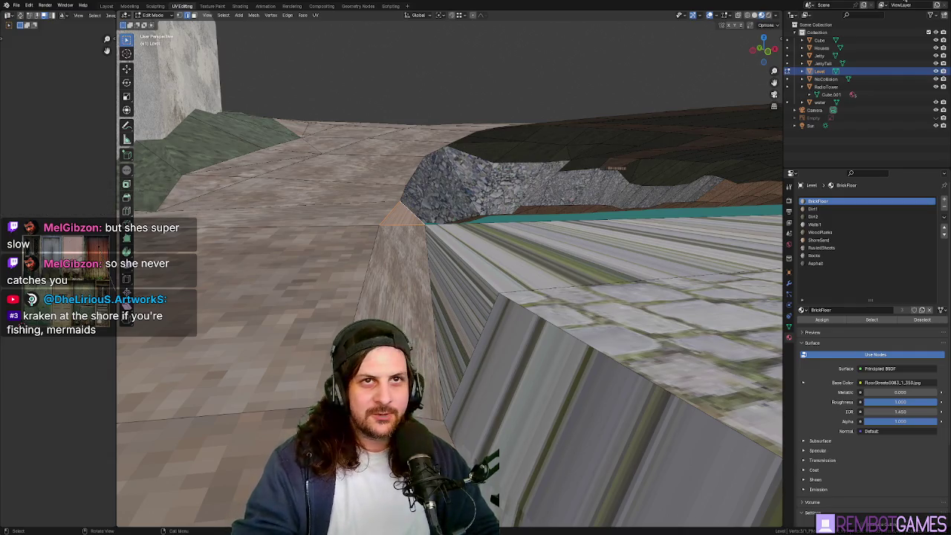
pyautogui.hotkey('alt', 'Tab')
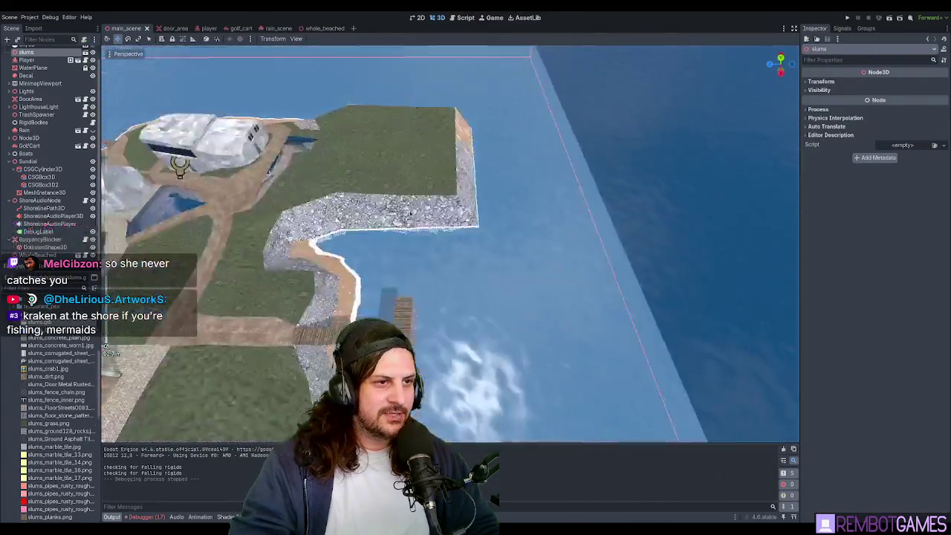
pyautogui.moveTo(409, 214)
pyautogui.mouseDown(button='right')
pyautogui.moveTo(473, 242)
pyautogui.moveTo(503, 213)
pyautogui.moveTo(470, 246)
pyautogui.moveTo(454, 195)
pyautogui.moveTo(426, 164)
pyautogui.moveTo(439, 137)
pyautogui.mouseUp(button='right')
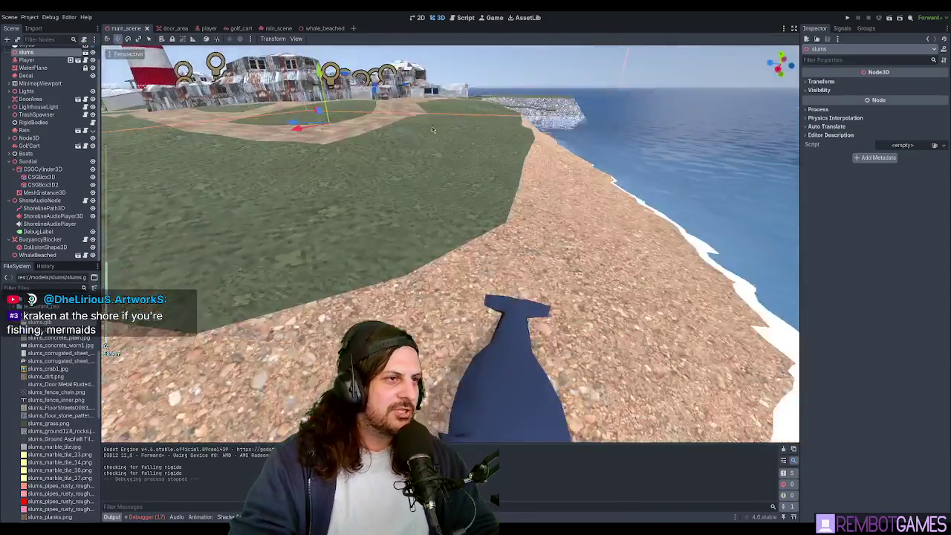
pyautogui.scroll(-3, 451, 204)
pyautogui.scroll(-2, 461, 208)
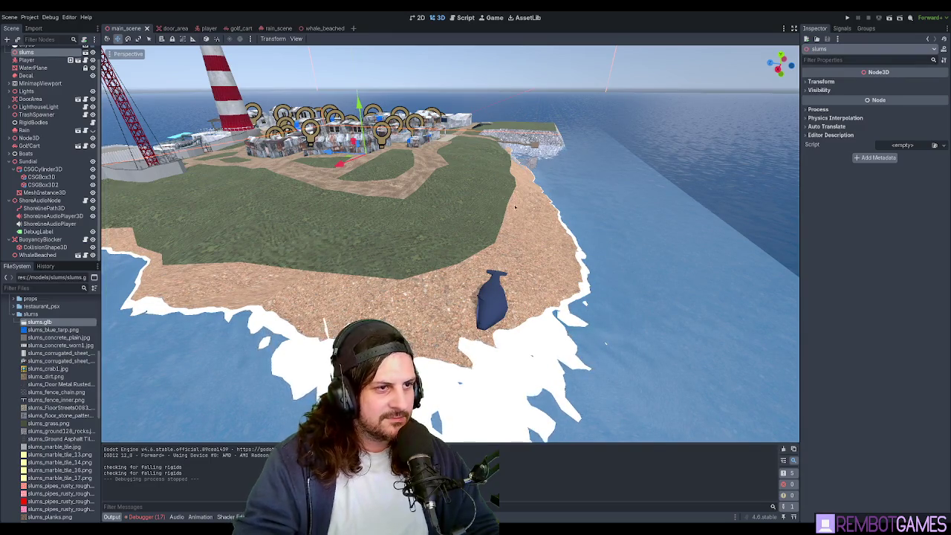
pyautogui.moveTo(366, 280)
pyautogui.mouseDown(button='right')
pyautogui.moveTo(317, 293)
pyautogui.moveTo(425, 354)
pyautogui.mouseUp(button='right')
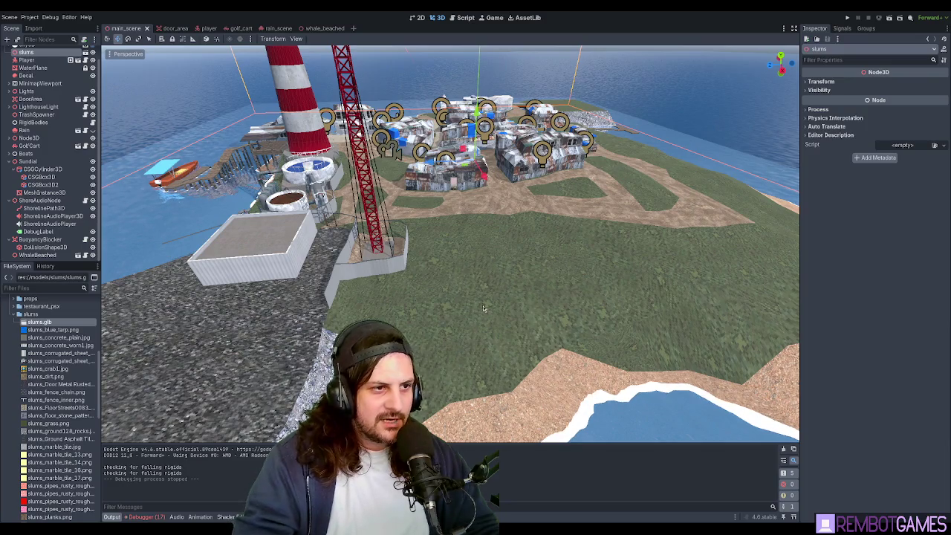
pyautogui.scroll(-2, 508, 316)
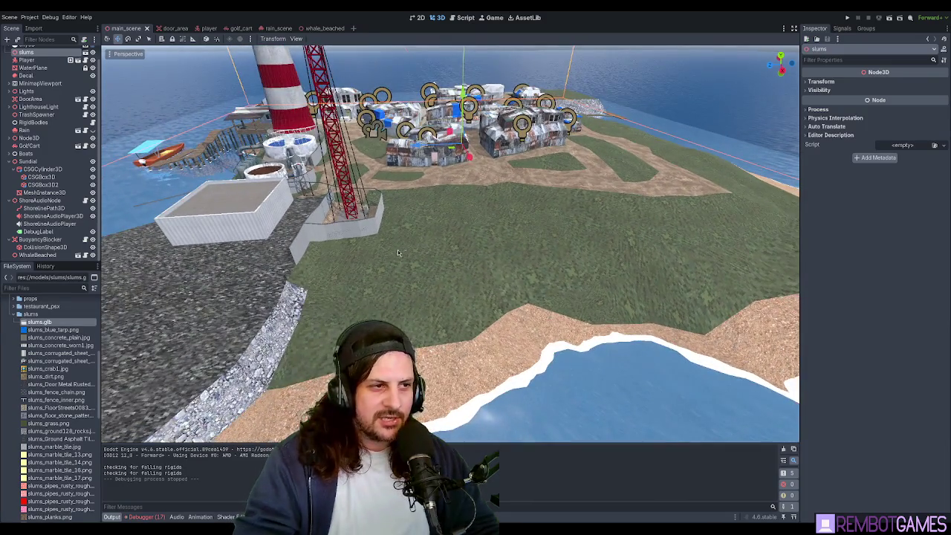
pyautogui.moveTo(411, 280)
pyautogui.mouseDown(button='right')
pyautogui.moveTo(457, 269)
pyautogui.moveTo(421, 220)
pyautogui.mouseUp(button='right')
pyautogui.scroll(-1, 421, 221)
pyautogui.scroll(-1, 425, 222)
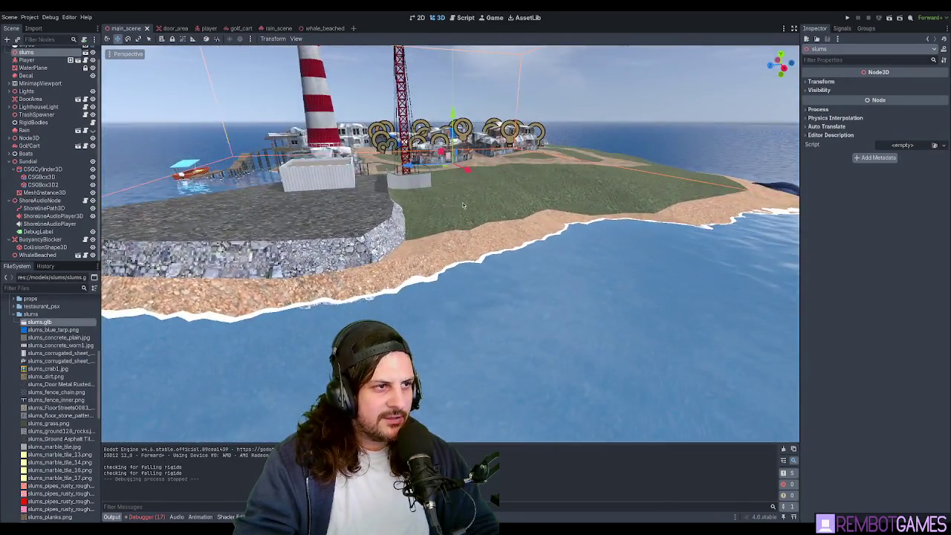
pyautogui.scroll(-1, 431, 222)
pyautogui.scroll(-1, 438, 224)
pyautogui.moveTo(431, 258)
pyautogui.mouseDown(button='middle')
pyautogui.moveTo(437, 358)
pyautogui.moveTo(394, 240)
pyautogui.moveTo(267, 246)
pyautogui.moveTo(448, 266)
pyautogui.moveTo(440, 275)
pyautogui.moveTo(421, 258)
pyautogui.mouseUp(button='middle')
pyautogui.scroll(3, 394, 240)
pyautogui.scroll(-3, 395, 240)
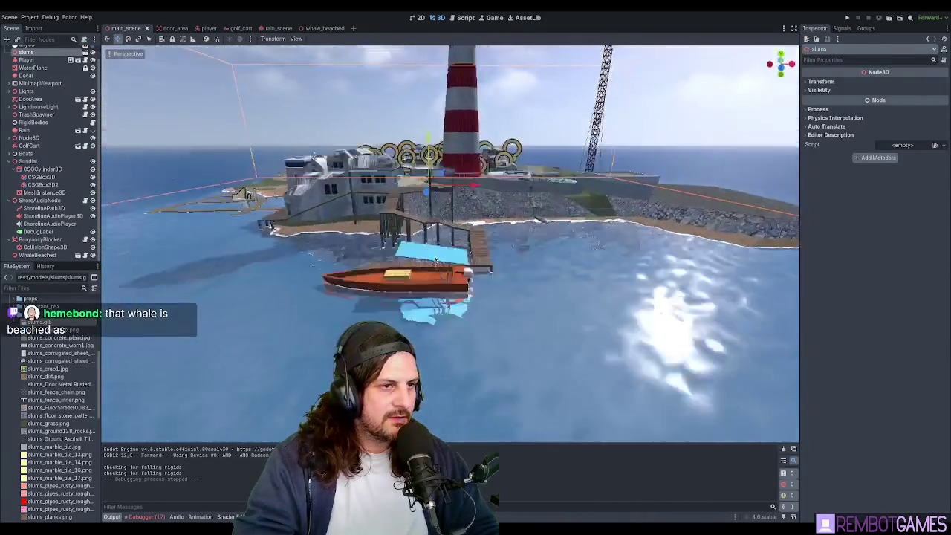
pyautogui.scroll(2, 431, 260)
pyautogui.scroll(2, 423, 252)
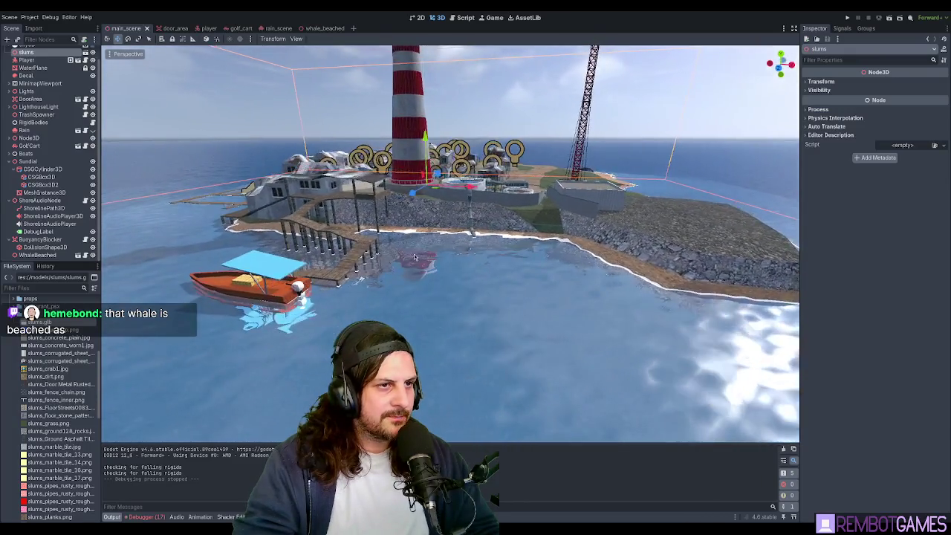
pyautogui.scroll(2, 434, 238)
pyautogui.scroll(3, 446, 223)
pyautogui.scroll(1, 455, 211)
pyautogui.scroll(-3, 450, 231)
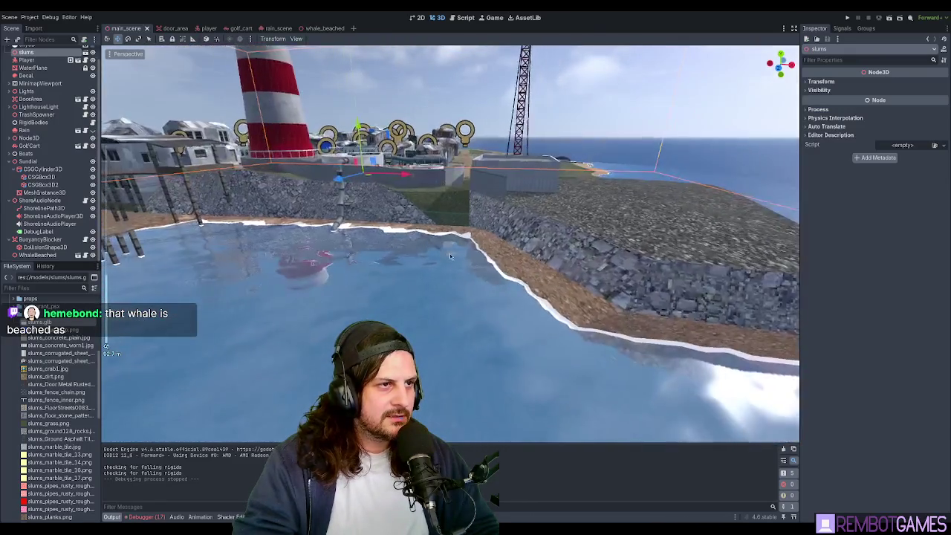
pyautogui.scroll(-3, 435, 297)
pyautogui.scroll(1, 427, 322)
pyautogui.moveTo(427, 322)
pyautogui.mouseDown(button='middle')
pyautogui.moveTo(466, 256)
pyautogui.moveTo(509, 276)
pyautogui.moveTo(308, 325)
pyautogui.moveTo(481, 301)
pyautogui.moveTo(523, 251)
pyautogui.moveTo(506, 238)
pyautogui.moveTo(357, 222)
pyautogui.moveTo(484, 348)
pyautogui.mouseUp(button='middle')
pyautogui.scroll(3, 504, 305)
pyautogui.click(507, 214)
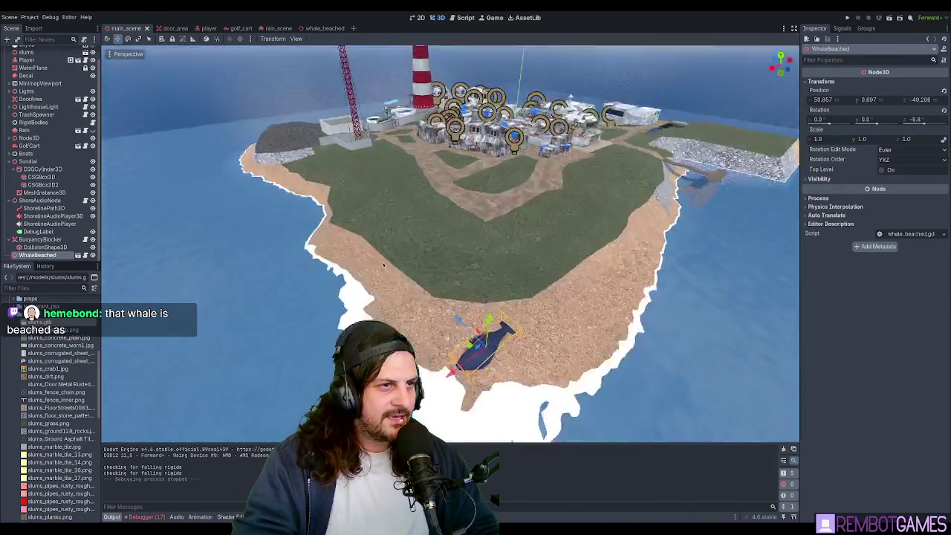
pyautogui.moveTo(483, 349); pyautogui.dragTo(327, 206)
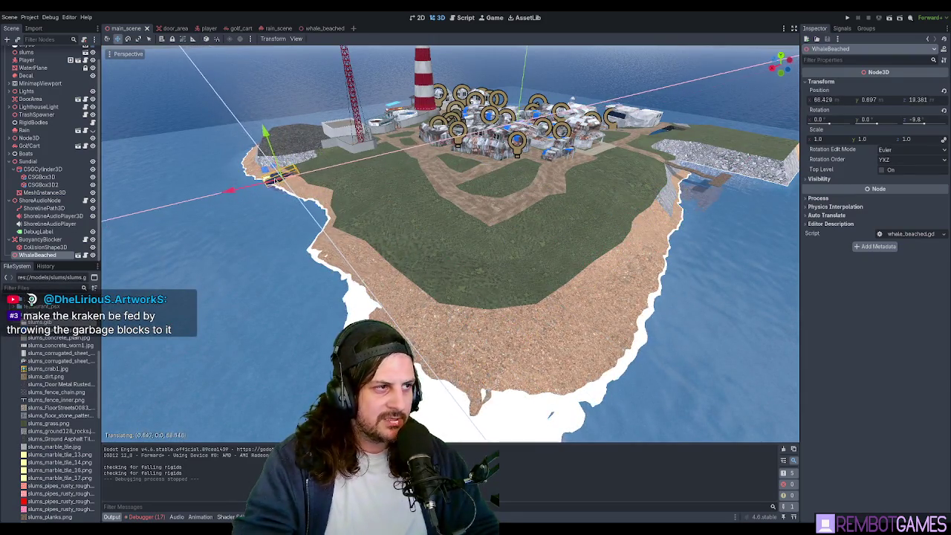
pyautogui.moveTo(551, 340)
pyautogui.mouseDown(button='middle')
pyautogui.moveTo(594, 297)
pyautogui.moveTo(552, 274)
pyautogui.mouseUp(button='middle')
pyautogui.scroll(3, 595, 298)
pyautogui.scroll(2, 601, 286)
pyautogui.scroll(-3, 600, 287)
pyautogui.scroll(3, 618, 295)
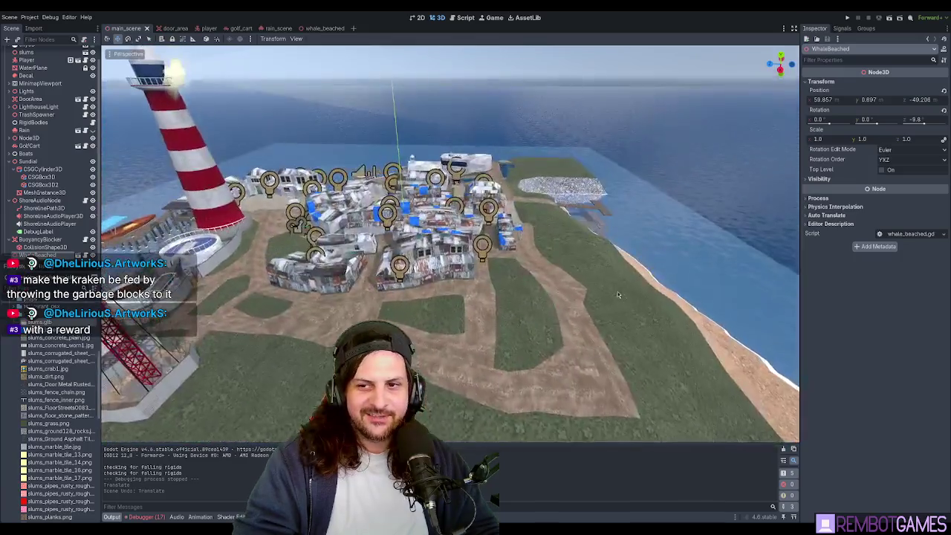
pyautogui.scroll(-3, 618, 295)
pyautogui.scroll(2, 553, 275)
pyautogui.scroll(2, 459, 324)
pyautogui.moveTo(474, 308)
pyautogui.mouseDown(button='middle')
pyautogui.moveTo(459, 325)
pyautogui.moveTo(329, 346)
pyautogui.moveTo(407, 232)
pyautogui.moveTo(386, 227)
pyautogui.mouseUp(button='middle')
pyautogui.scroll(-2, 458, 324)
pyautogui.scroll(3, 329, 346)
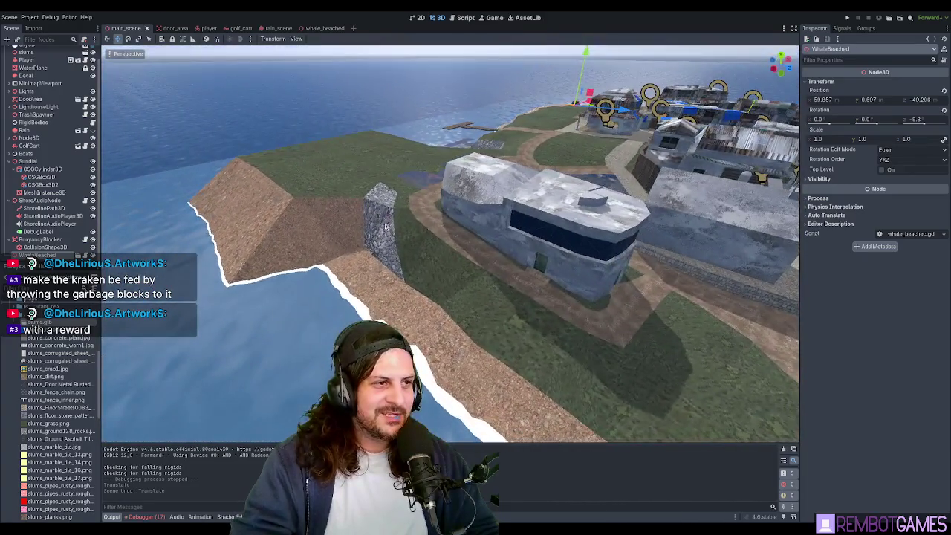
pyautogui.moveTo(403, 192)
pyautogui.mouseDown(button='middle')
pyautogui.moveTo(392, 192)
pyautogui.moveTo(385, 163)
pyautogui.mouseUp(button='middle')
pyautogui.click(385, 163)
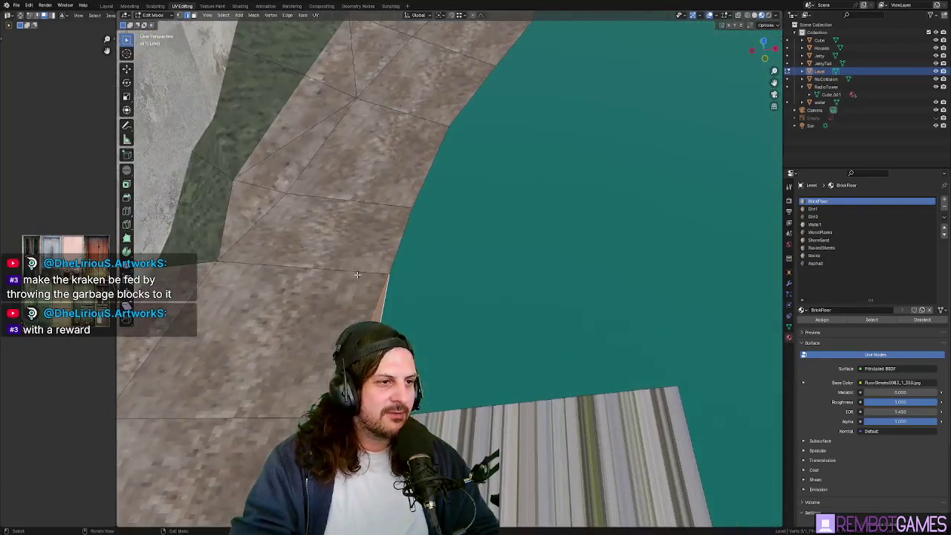
# Step: Save the Blender file and move the selected water-edge edge outward
pyautogui.moveTo(357, 275)
pyautogui.mouseDown(button='middle')
pyautogui.moveTo(399, 317)
pyautogui.moveTo(429, 314)
pyautogui.mouseUp(button='middle')
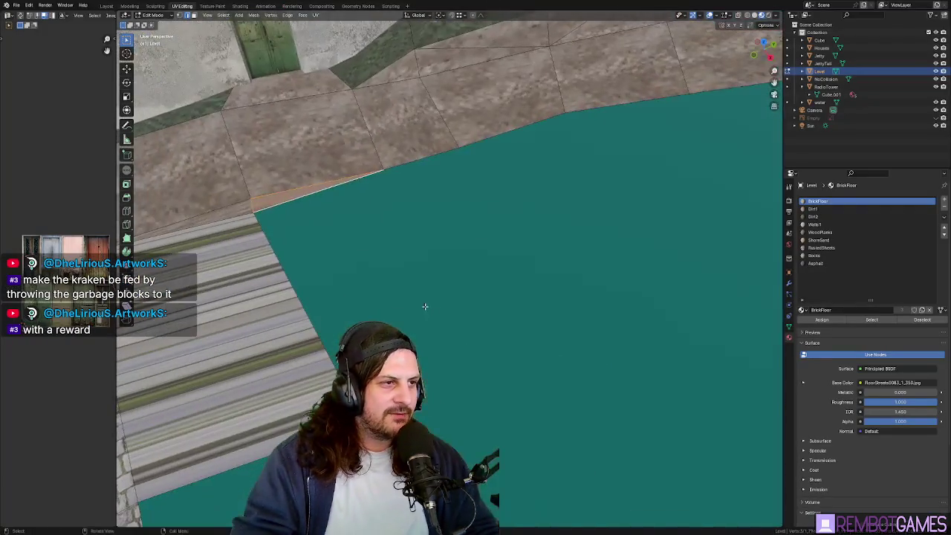
pyautogui.moveTo(384, 172)
pyautogui.mouseDown(button='middle')
pyautogui.moveTo(372, 223)
pyautogui.moveTo(417, 231)
pyautogui.moveTo(431, 162)
pyautogui.mouseUp(button='middle')
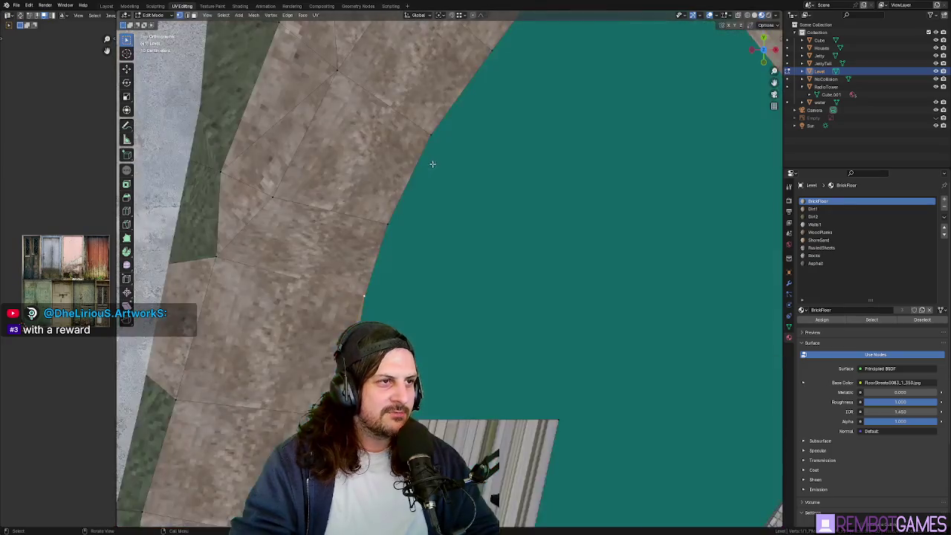
pyautogui.moveTo(490, 300); pyautogui.dragTo(463, 291, button='middle')
pyautogui.hotkey('ctrl', 's')
pyautogui.press('g')
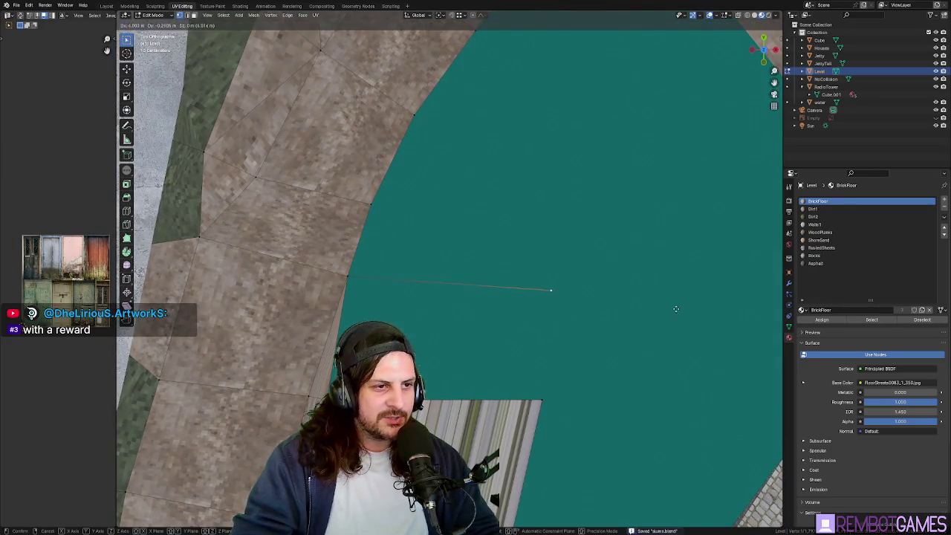
pyautogui.click(675, 308)
# Step: Extrude a new face from the walkway strip's top edge and stretch it further along
pyautogui.moveTo(570, 382); pyautogui.dragTo(408, 304, button='middle')
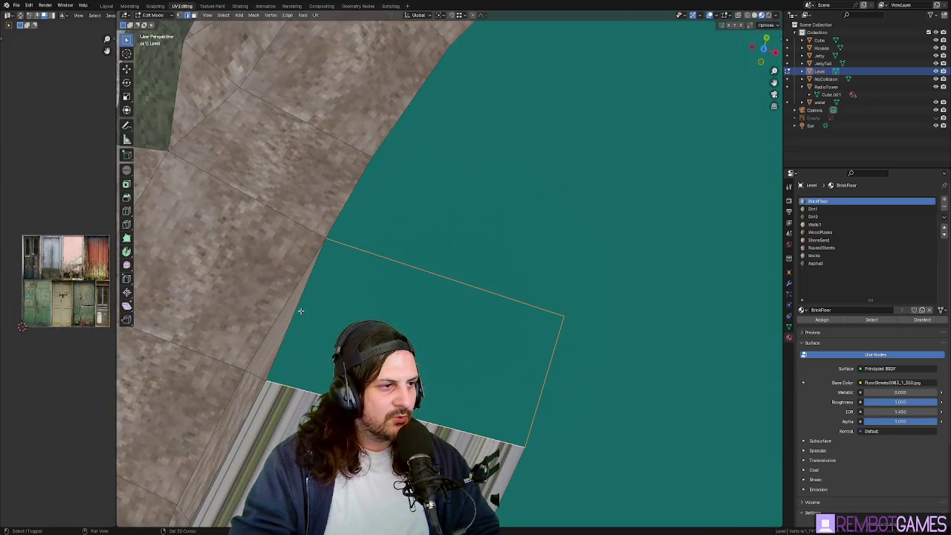
pyautogui.moveTo(300, 311); pyautogui.dragTo(431, 241, button='middle')
pyautogui.moveTo(495, 164)
pyautogui.mouseDown(button='middle')
pyautogui.moveTo(514, 158)
pyautogui.moveTo(377, 308)
pyautogui.moveTo(421, 260)
pyautogui.moveTo(360, 261)
pyautogui.moveTo(486, 272)
pyautogui.moveTo(365, 285)
pyautogui.moveTo(372, 263)
pyautogui.moveTo(341, 251)
pyautogui.mouseUp(button='middle')
pyautogui.keyDown('alt'); pyautogui.moveTo(451, 347); pyautogui.dragTo(450, 253, button='middle'); pyautogui.keyUp('alt')
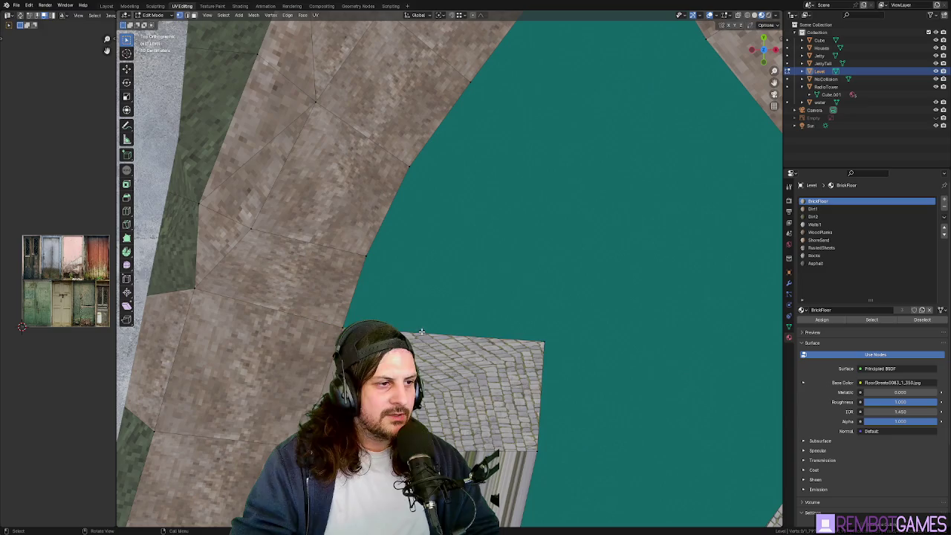
pyautogui.press('e')
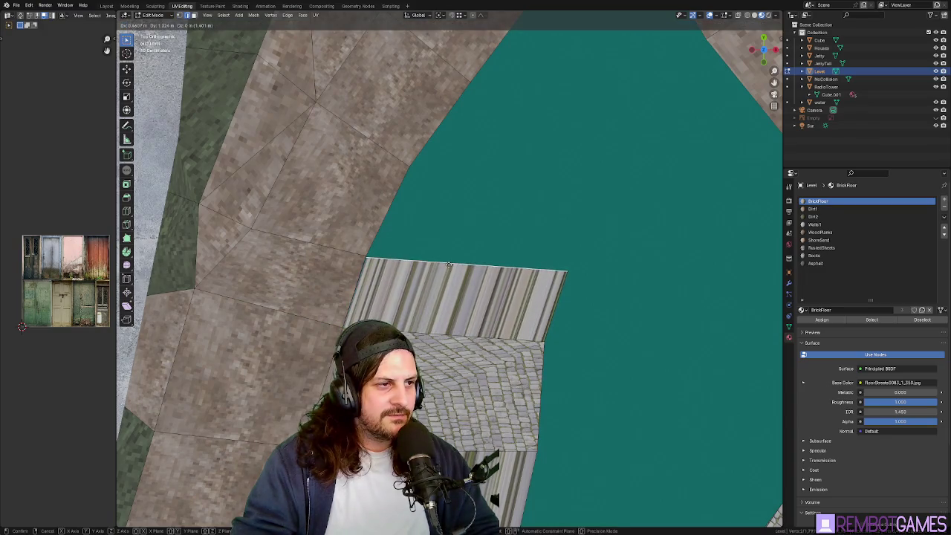
pyautogui.click(449, 259)
pyautogui.press('g')
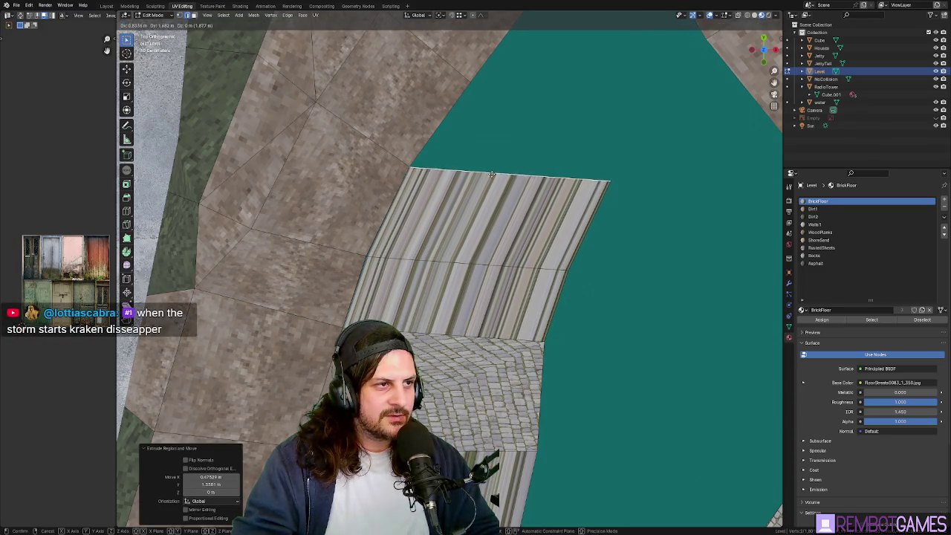
pyautogui.click(556, 92)
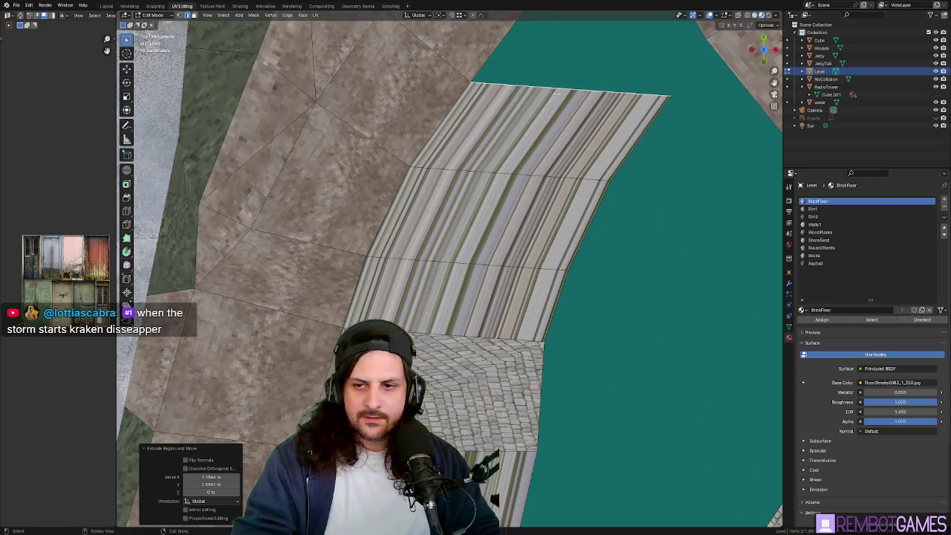
# Step: Inspect the extended walkway close up and select the sloped face beside it
pyautogui.moveTo(574, 162)
pyautogui.mouseDown(button='middle')
pyautogui.moveTo(501, 220)
pyautogui.moveTo(482, 283)
pyautogui.moveTo(407, 276)
pyautogui.mouseUp(button='middle')
pyautogui.keyDown('shift'); pyautogui.moveTo(405, 243); pyautogui.dragTo(316, 311, button='middle'); pyautogui.keyUp('shift')
pyautogui.scroll(2, 318, 301)
pyautogui.scroll(2, 318, 300)
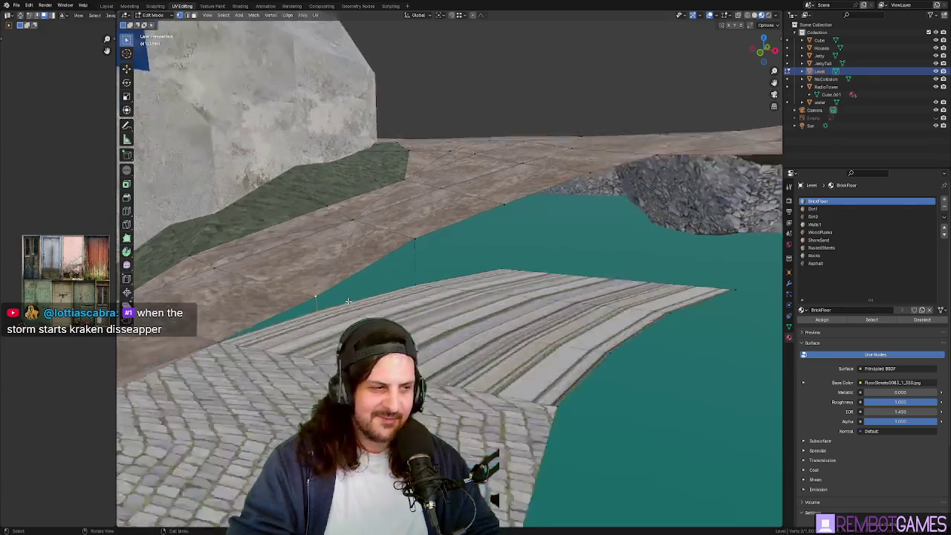
pyautogui.scroll(3, 372, 298)
pyautogui.moveTo(386, 298)
pyautogui.mouseDown(button='middle')
pyautogui.moveTo(439, 292)
pyautogui.moveTo(428, 285)
pyautogui.mouseUp(button='middle')
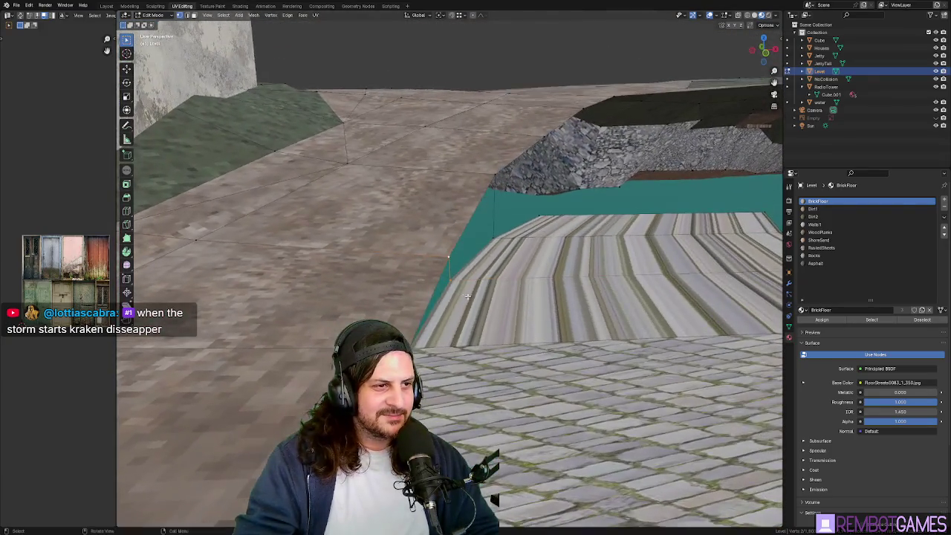
pyautogui.scroll(1, 428, 286)
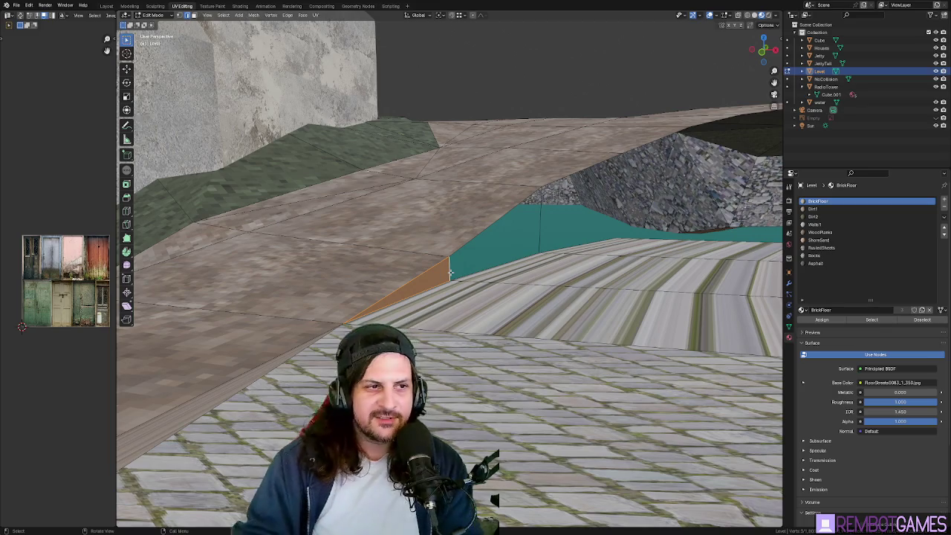
pyautogui.moveTo(449, 273); pyautogui.dragTo(479, 238, button='middle')
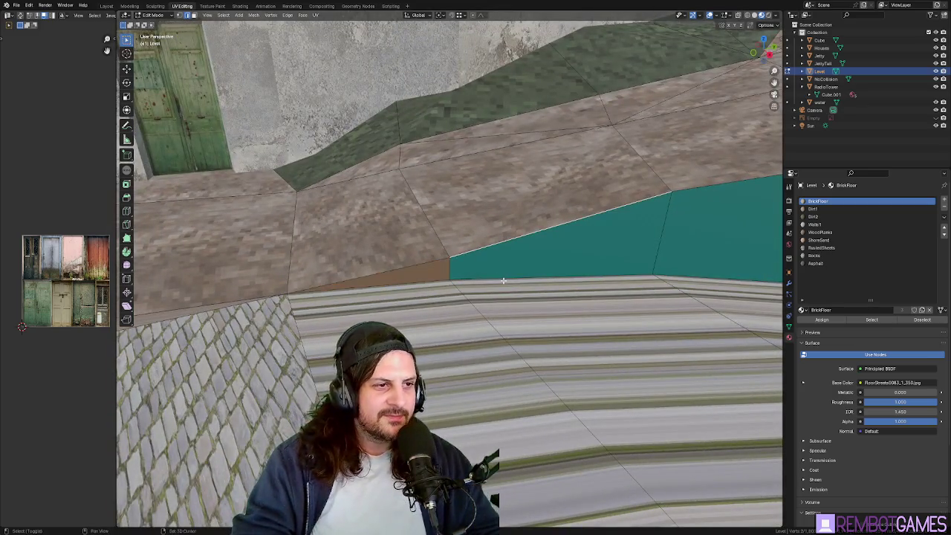
pyautogui.click(660, 232)
pyautogui.moveTo(660, 232); pyautogui.dragTo(443, 226, button='middle')
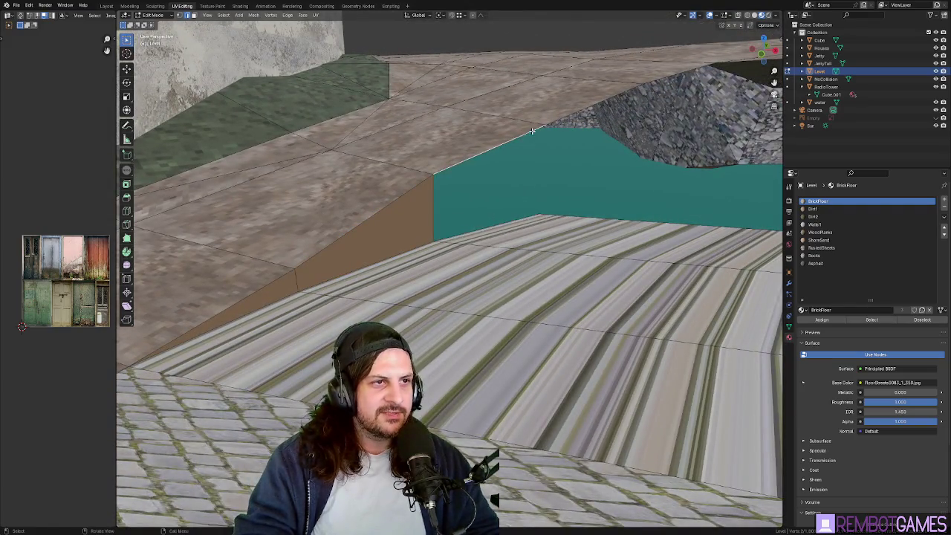
pyautogui.moveTo(526, 195)
pyautogui.mouseDown(button='middle')
pyautogui.moveTo(548, 211)
pyautogui.moveTo(469, 227)
pyautogui.moveTo(488, 244)
pyautogui.moveTo(441, 278)
pyautogui.moveTo(442, 253)
pyautogui.mouseUp(button='middle')
pyautogui.moveTo(502, 242)
pyautogui.mouseDown(button='middle')
pyautogui.moveTo(503, 207)
pyautogui.moveTo(567, 284)
pyautogui.mouseUp(button='middle')
# Step: In top view, reposition the strip's corner and end edge to line up with the path corner
pyautogui.press('KP_7')
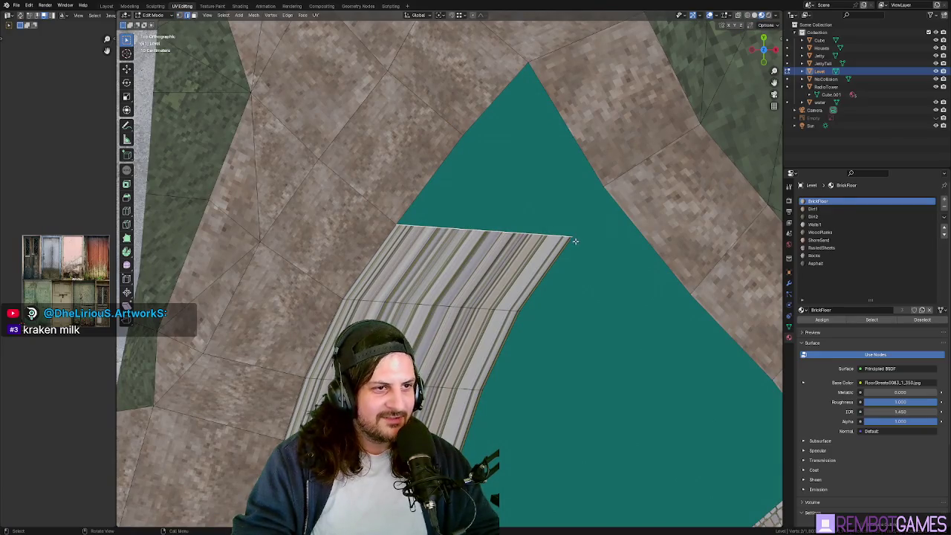
pyautogui.press('g')
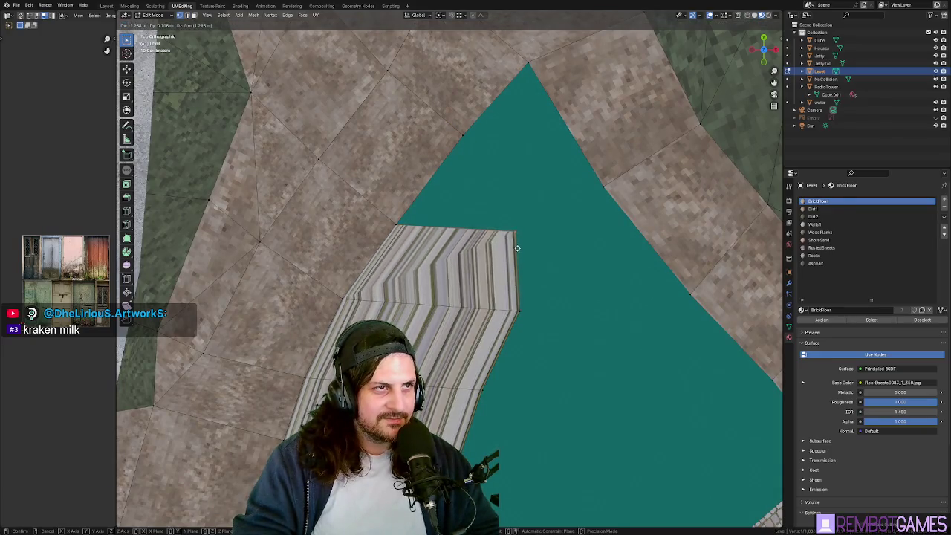
pyautogui.click(519, 246)
pyautogui.press('g')
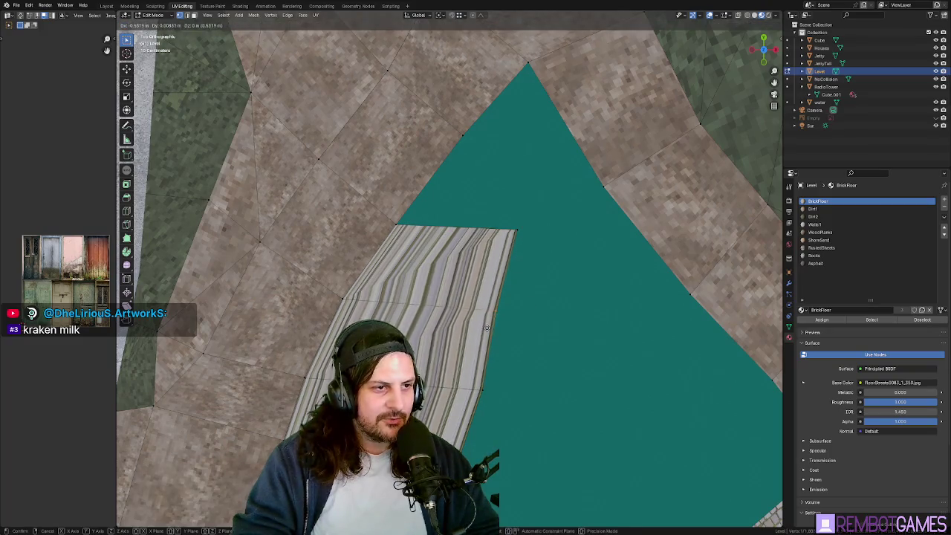
pyautogui.click(451, 226)
pyautogui.hotkey('ctrl', 'z')
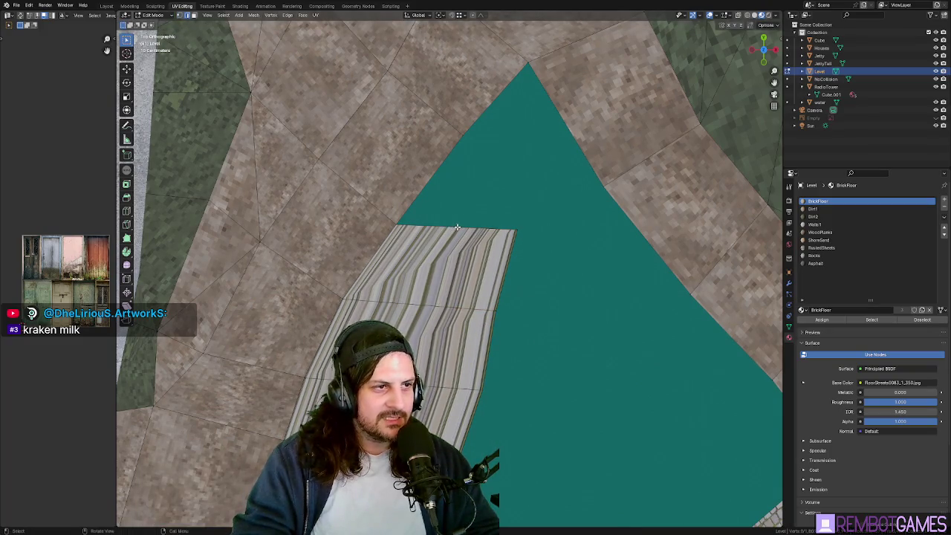
pyautogui.press('g')
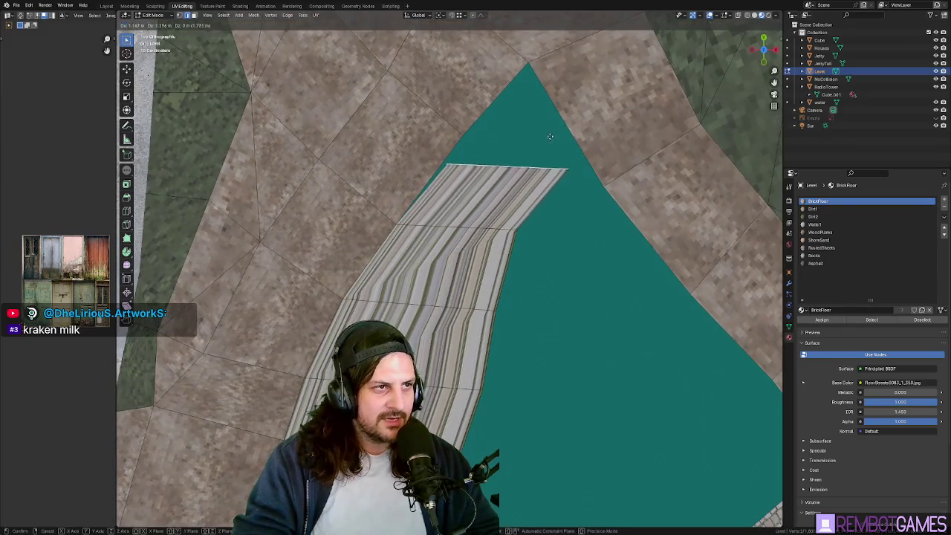
pyautogui.click(567, 110)
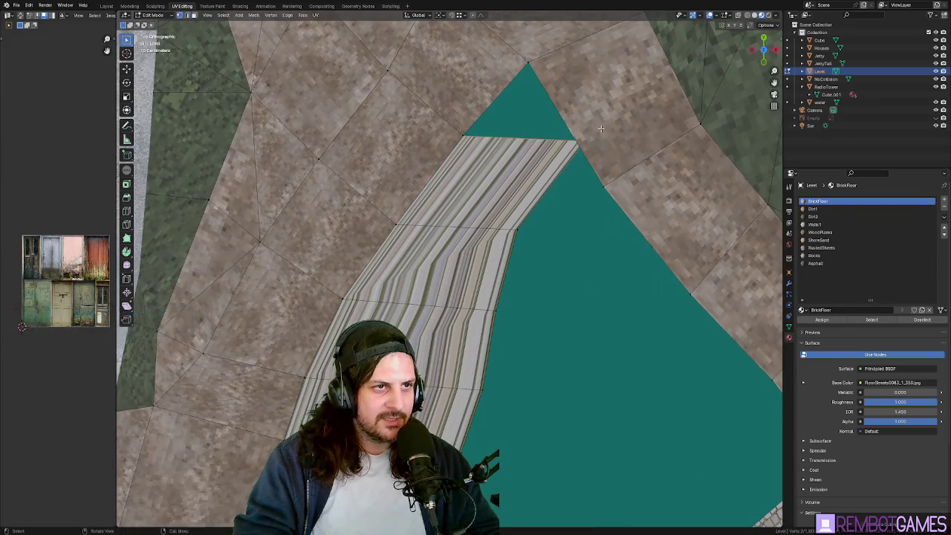
pyautogui.press('KP_5')
pyautogui.press('KP_5')
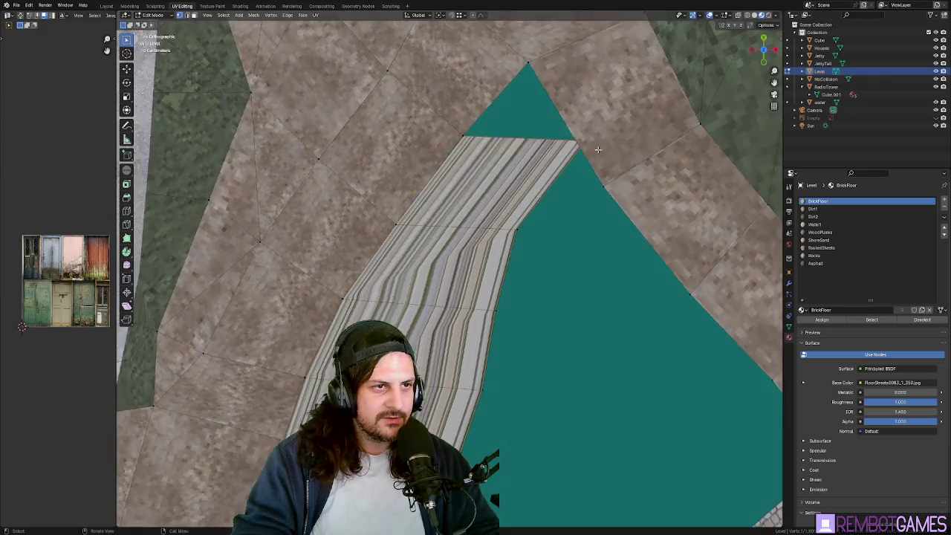
pyautogui.click(537, 148)
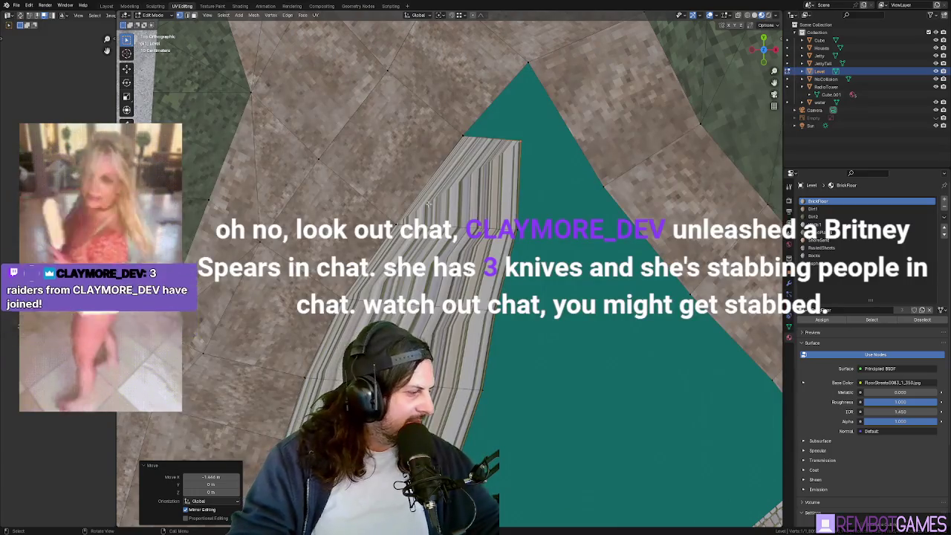
# Step: Zoom out and orbit over the whole edited island and its rock
pyautogui.moveTo(446, 245)
pyautogui.mouseDown(button='middle')
pyautogui.moveTo(466, 189)
pyautogui.moveTo(495, 225)
pyautogui.mouseUp(button='middle')
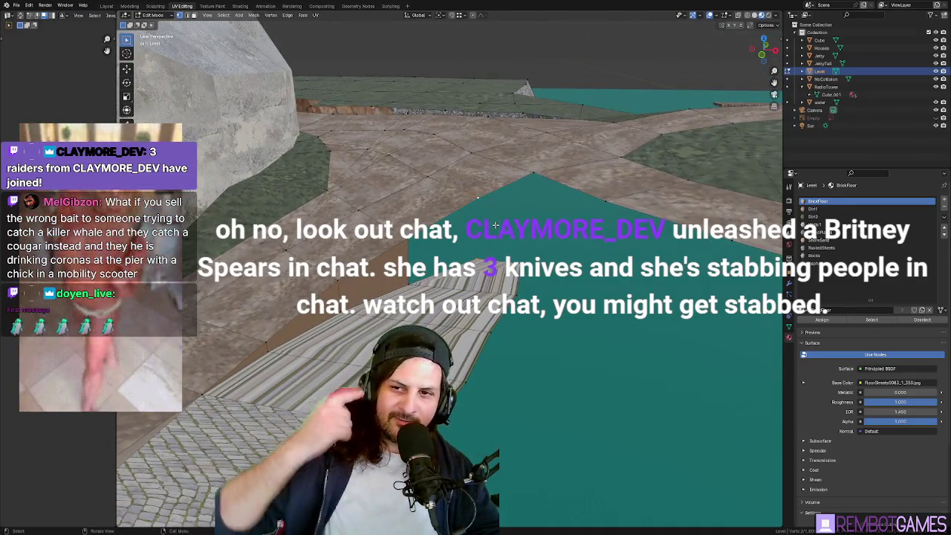
pyautogui.moveTo(495, 224)
pyautogui.mouseDown(button='middle')
pyautogui.moveTo(478, 252)
pyautogui.moveTo(506, 265)
pyautogui.moveTo(516, 296)
pyautogui.moveTo(500, 300)
pyautogui.moveTo(491, 208)
pyautogui.moveTo(547, 131)
pyautogui.mouseUp(button='middle')
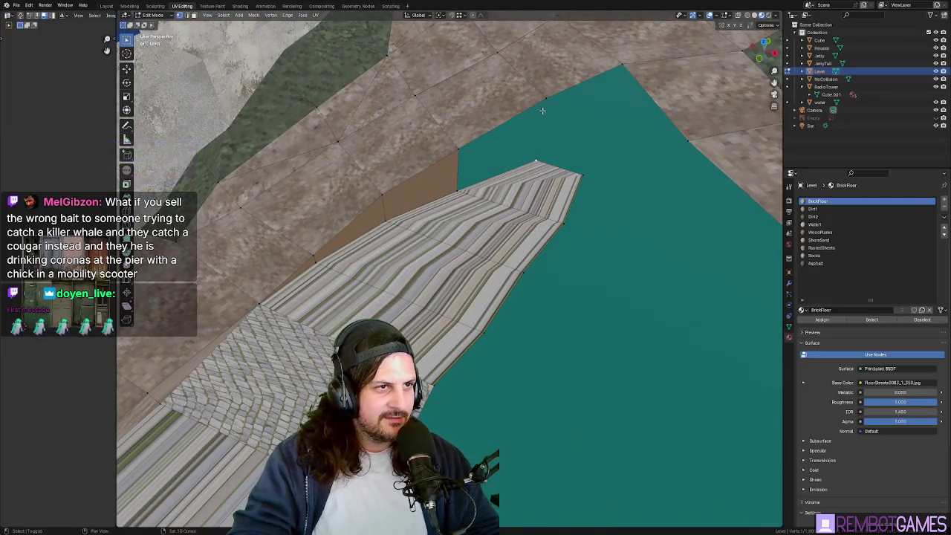
pyautogui.scroll(-3, 567, 127)
pyautogui.scroll(-8, 568, 127)
pyautogui.moveTo(568, 127)
pyautogui.mouseDown(button='middle')
pyautogui.moveTo(580, 104)
pyautogui.moveTo(520, 111)
pyautogui.moveTo(587, 100)
pyautogui.mouseUp(button='middle')
pyautogui.moveTo(547, 209)
pyautogui.mouseDown(button='middle')
pyautogui.moveTo(569, 242)
pyautogui.moveTo(566, 281)
pyautogui.moveTo(513, 287)
pyautogui.mouseUp(button='middle')
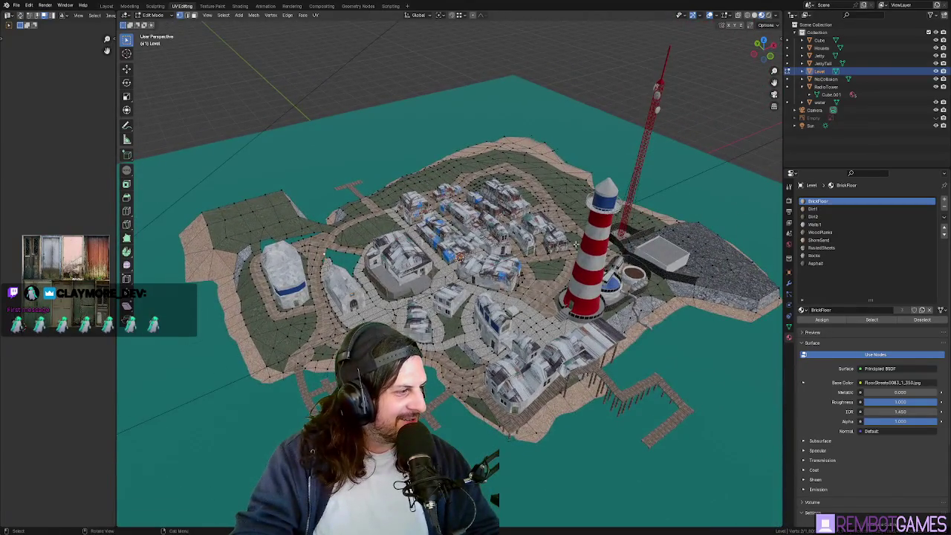
# Step: Close in on the lighthouse and waterside road, then return to the Godot island town
pyautogui.scroll(3, 493, 288)
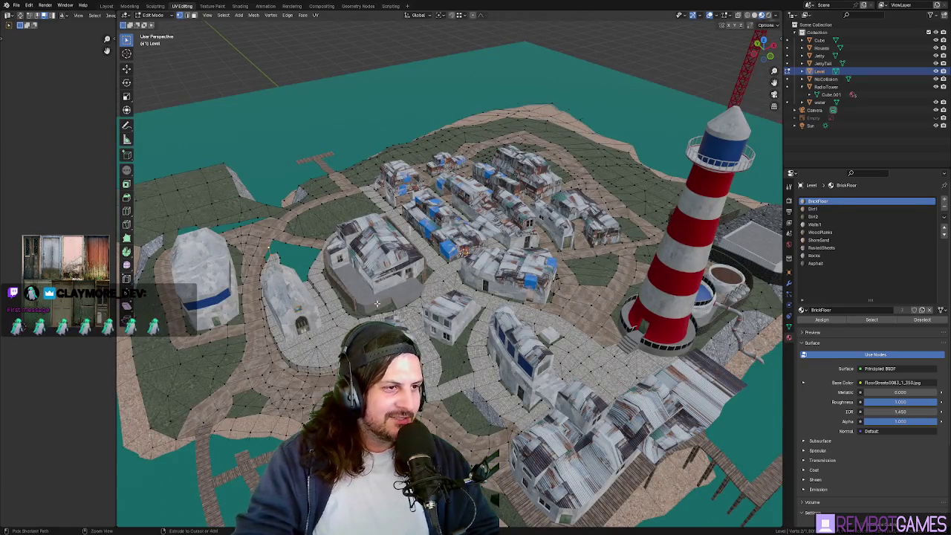
pyautogui.moveTo(493, 288); pyautogui.dragTo(446, 278, button='middle')
pyautogui.scroll(1, 446, 279)
pyautogui.scroll(5, 357, 265)
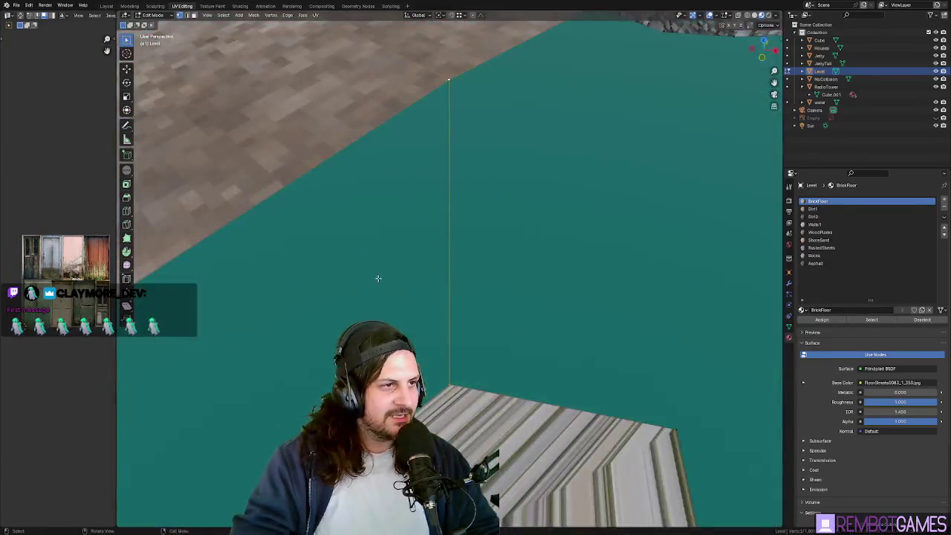
pyautogui.moveTo(357, 265); pyautogui.dragTo(475, 294, button='middle')
pyautogui.hotkey('alt', 'Tab')
pyautogui.moveTo(446, 245)
pyautogui.mouseDown(button='middle')
pyautogui.moveTo(419, 245)
pyautogui.moveTo(430, 232)
pyautogui.mouseUp(button='middle')
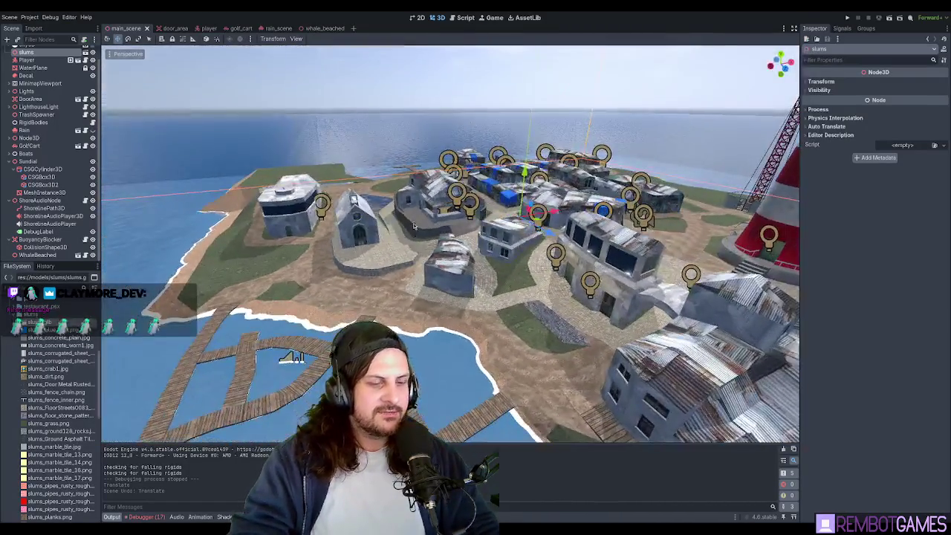
pyautogui.press('F5')
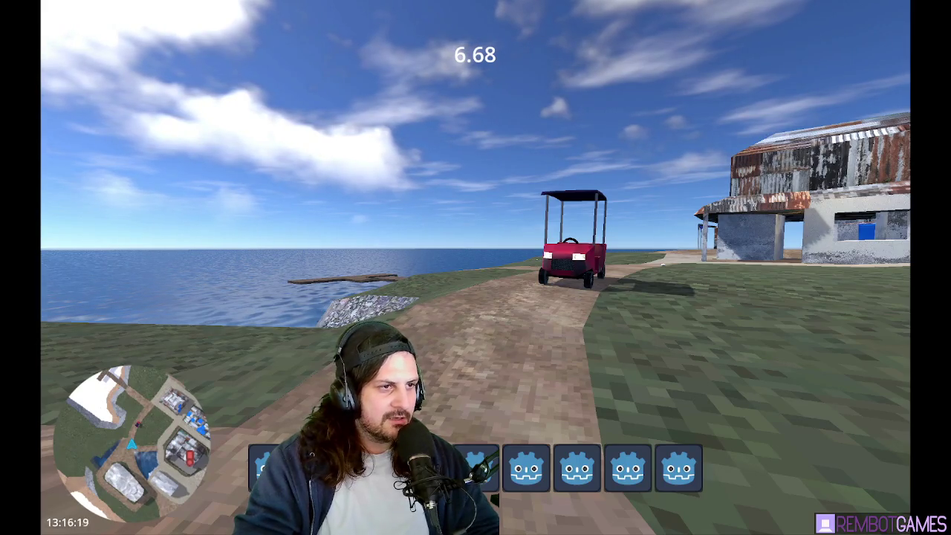
pyautogui.press('F8')
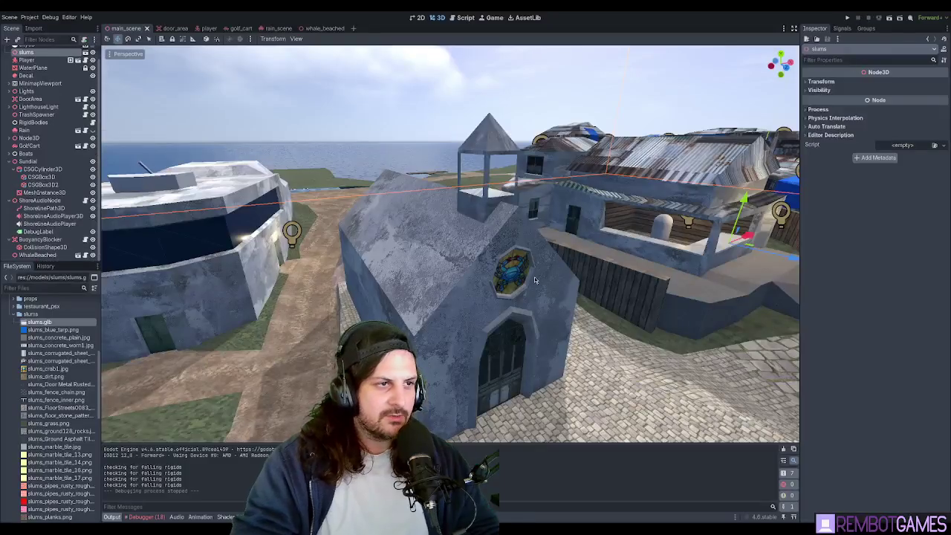
pyautogui.moveTo(476, 254); pyautogui.dragTo(520, 254, button='middle')
pyautogui.scroll(3, 521, 254)
pyautogui.moveTo(469, 207); pyautogui.dragTo(429, 297, button='middle')
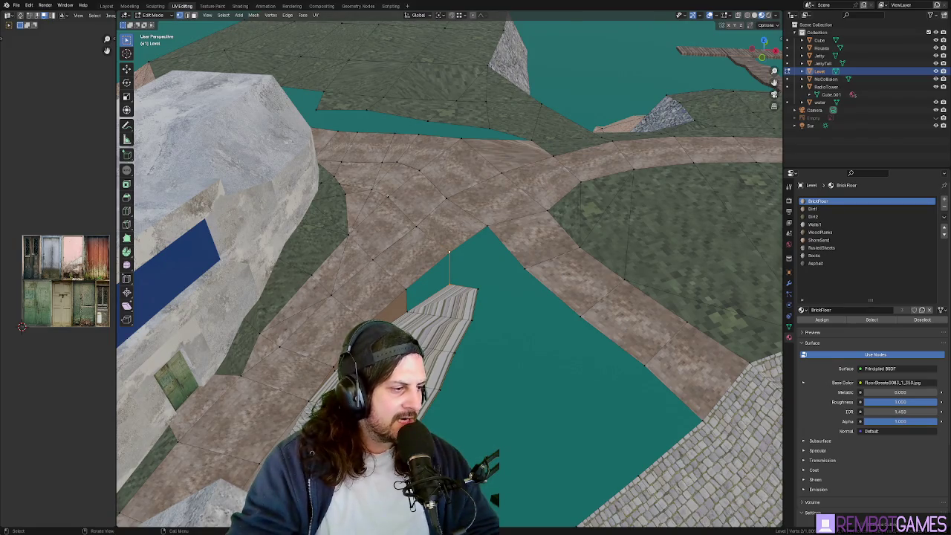
# Step: Move the wall-tip vertex into place at the path corner from top view
pyautogui.moveTo(450, 268)
pyautogui.mouseDown(button='middle')
pyautogui.moveTo(476, 255)
pyautogui.moveTo(421, 296)
pyautogui.moveTo(504, 312)
pyautogui.mouseUp(button='middle')
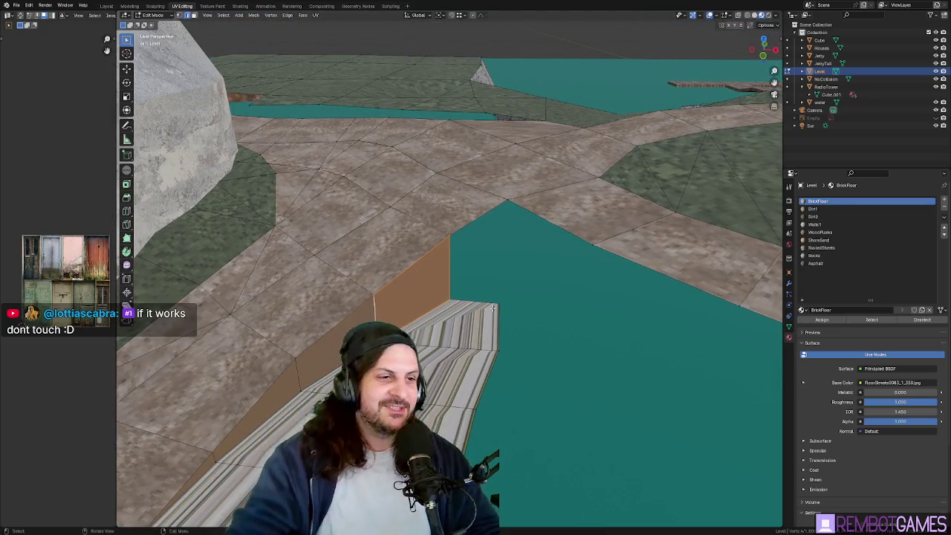
pyautogui.press('KP_7')
pyautogui.press('g')
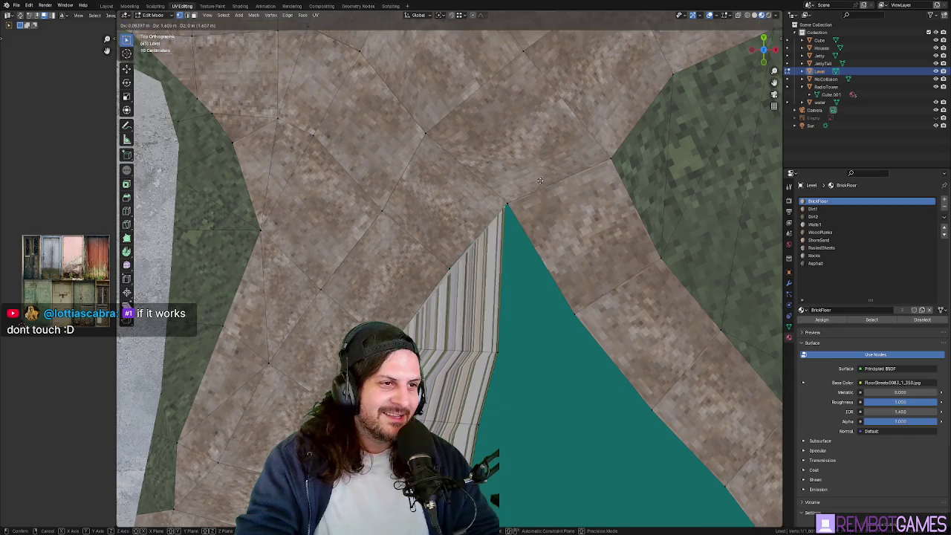
pyautogui.click(546, 178)
pyautogui.moveTo(547, 178)
pyautogui.mouseDown(button='middle')
pyautogui.moveTo(504, 263)
pyautogui.moveTo(509, 270)
pyautogui.moveTo(515, 221)
pyautogui.mouseUp(button='middle')
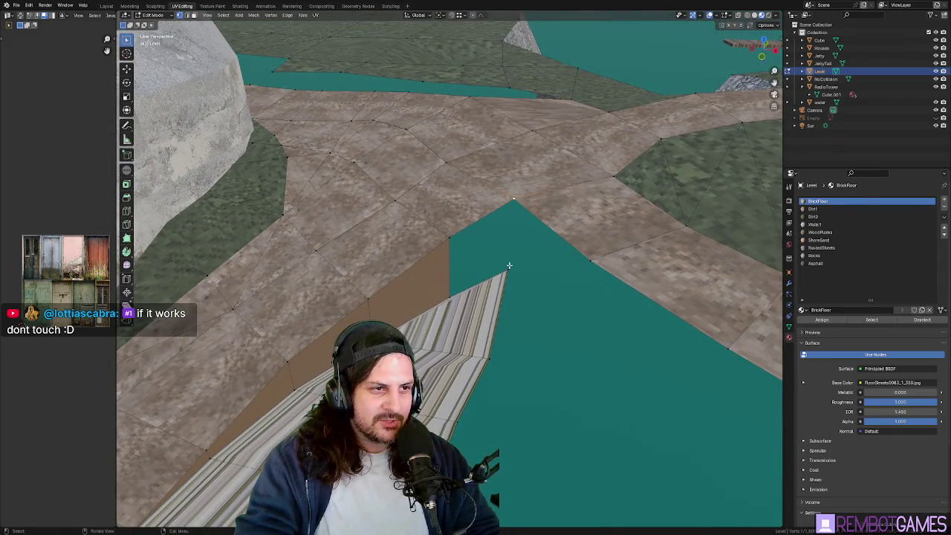
pyautogui.moveTo(519, 270)
pyautogui.mouseDown(button='middle')
pyautogui.moveTo(506, 214)
pyautogui.moveTo(501, 248)
pyautogui.mouseUp(button='middle')
pyautogui.press('g')
pyautogui.click(505, 223)
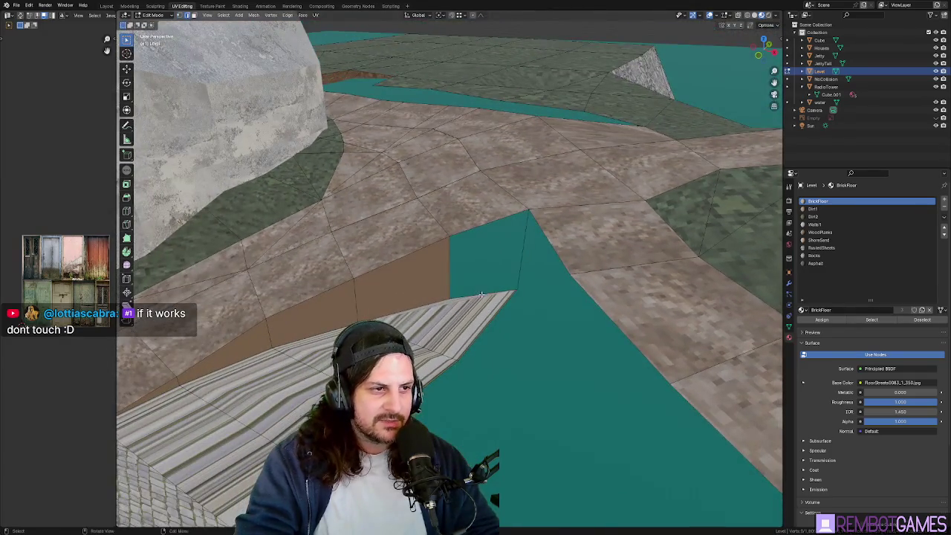
# Step: Select the water-edge edge, activate the Knife tool and frame the corner from above
pyautogui.click(524, 256)
pyautogui.moveTo(510, 292)
pyautogui.mouseDown(button='middle')
pyautogui.moveTo(558, 292)
pyautogui.moveTo(452, 295)
pyautogui.mouseUp(button='middle')
pyautogui.press('k')
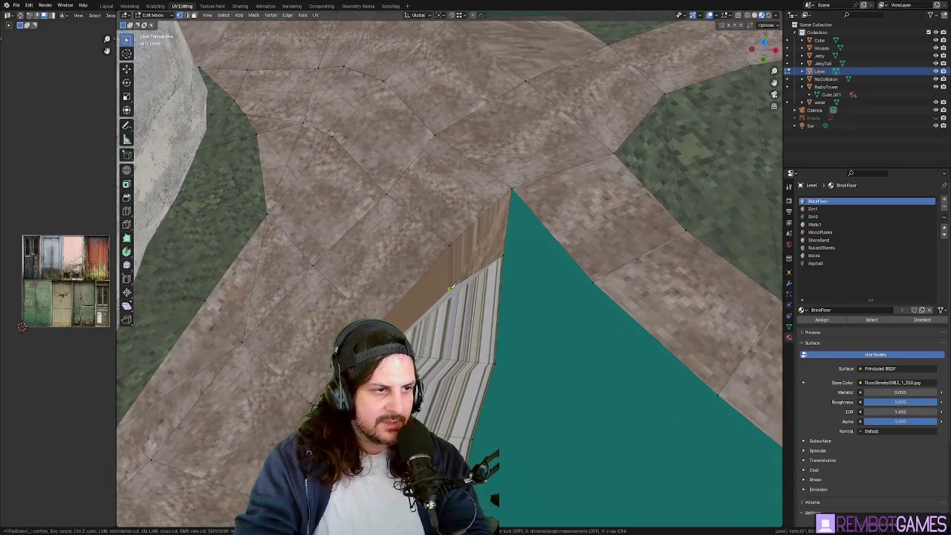
pyautogui.moveTo(496, 362)
pyautogui.mouseDown(button='middle')
pyautogui.moveTo(537, 365)
pyautogui.moveTo(503, 335)
pyautogui.mouseUp(button='middle')
pyautogui.press('`')
pyautogui.click(502, 272)
pyautogui.keyDown('shift'); pyautogui.moveTo(478, 265); pyautogui.dragTo(478, 186, button='middle'); pyautogui.keyUp('shift')
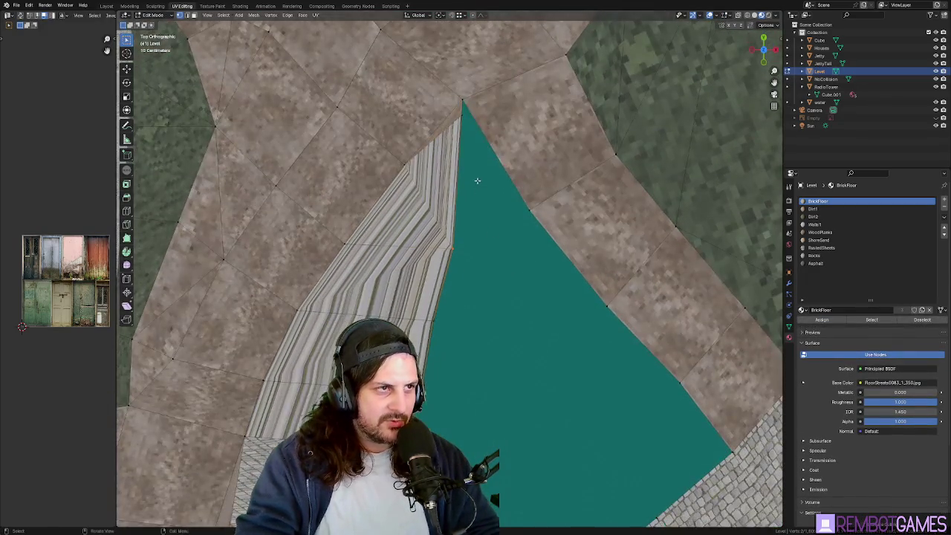
pyautogui.moveTo(464, 116)
pyautogui.mouseDown(button='middle')
pyautogui.moveTo(465, 159)
pyautogui.moveTo(516, 210)
pyautogui.moveTo(520, 173)
pyautogui.moveTo(521, 222)
pyautogui.mouseUp(button='middle')
# Step: Extrude the edge vertex down along Z to form a new wall face below the path
pyautogui.press('e')
pyautogui.press('z')
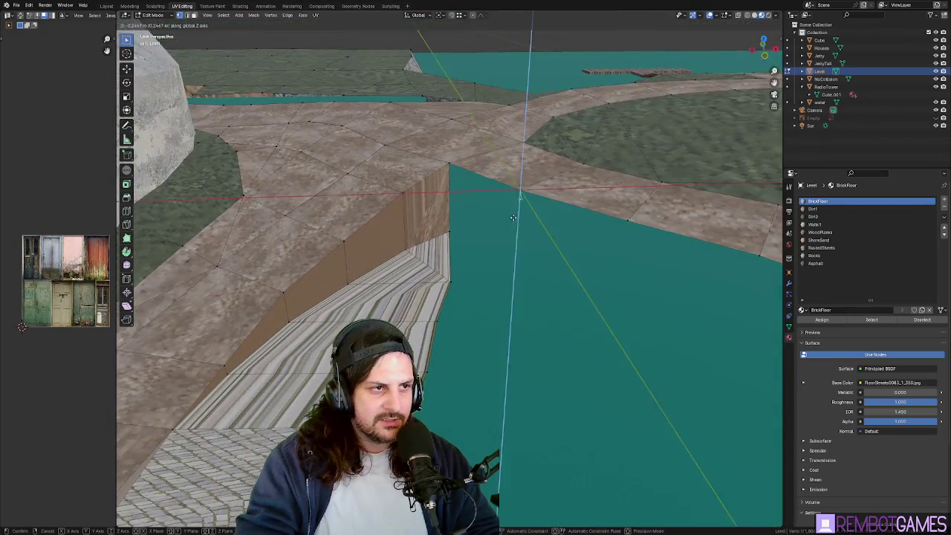
pyautogui.click(513, 256)
pyautogui.moveTo(513, 257); pyautogui.dragTo(519, 236, button='middle')
pyautogui.click(519, 237)
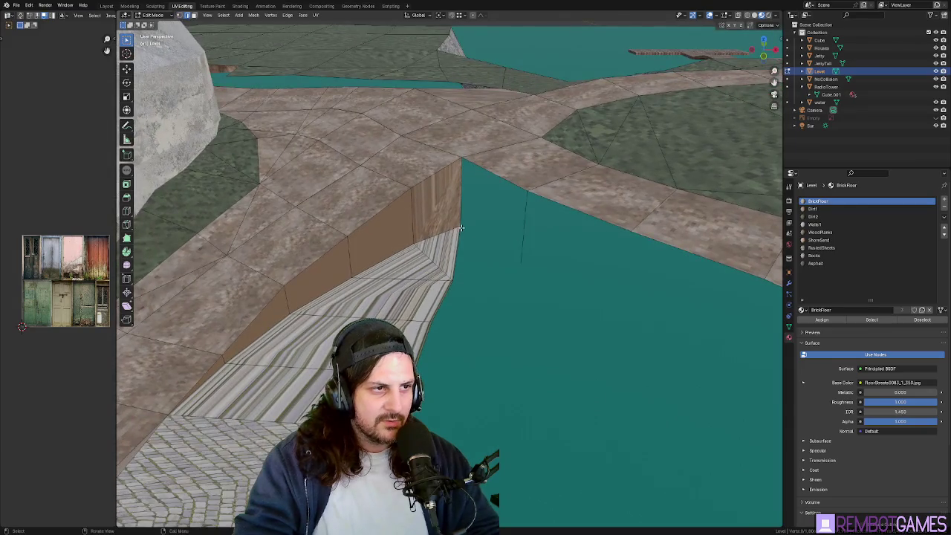
pyautogui.moveTo(551, 277); pyautogui.dragTo(522, 268, button='middle')
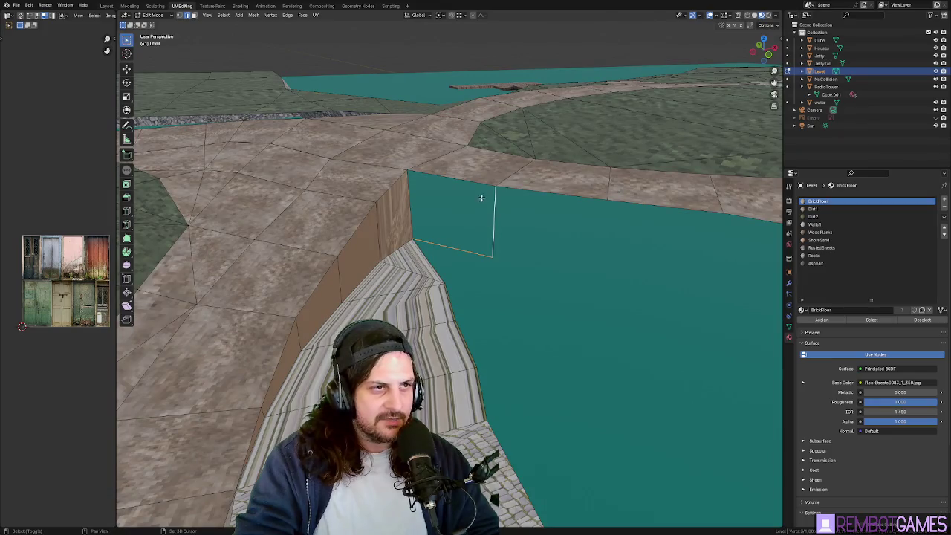
pyautogui.moveTo(460, 195)
pyautogui.mouseDown(button='middle')
pyautogui.moveTo(493, 246)
pyautogui.moveTo(495, 233)
pyautogui.moveTo(525, 235)
pyautogui.moveTo(486, 282)
pyautogui.mouseUp(button='middle')
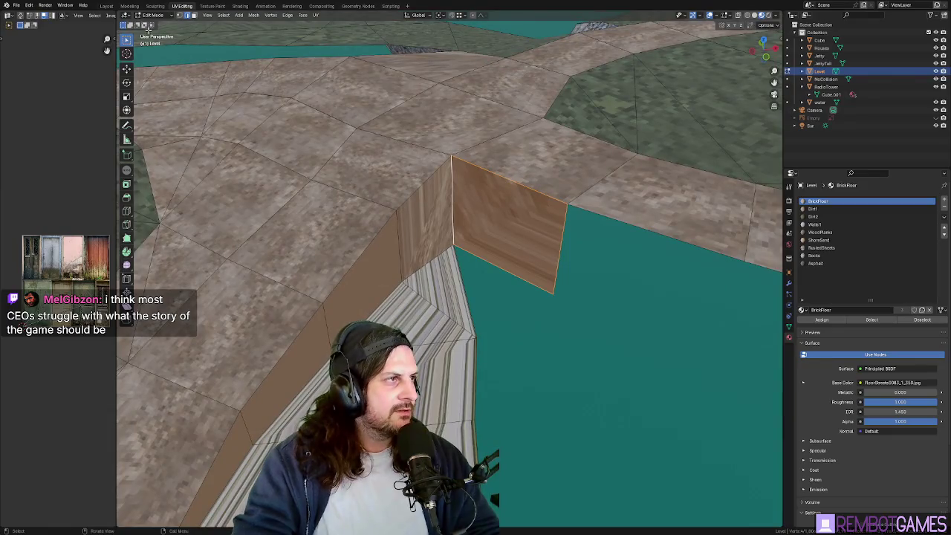
# Step: Switch to the Modeling workspace and frame the selected wall face by the water
pyautogui.click(129, 6)
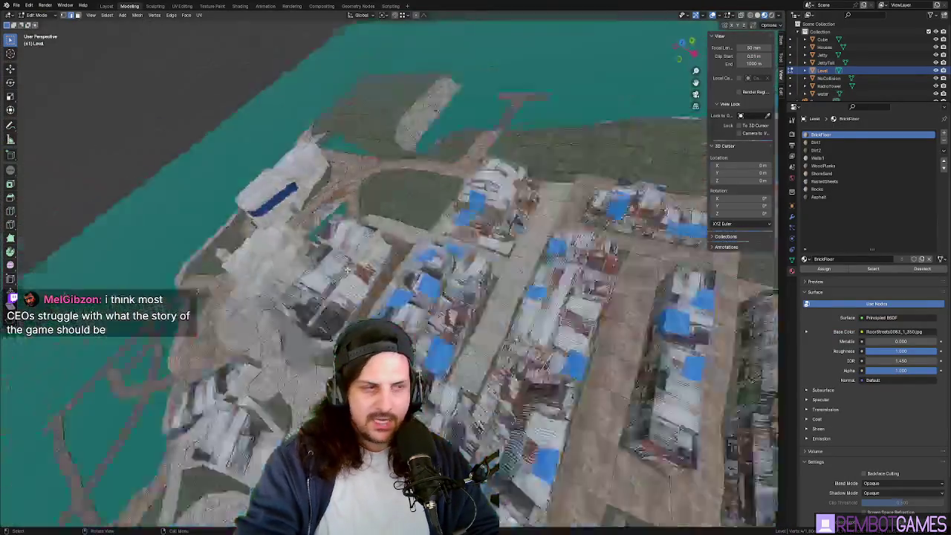
pyautogui.press('KP_0')
pyautogui.press('KP_Decimal')
pyautogui.moveTo(343, 261); pyautogui.dragTo(359, 268, button='middle')
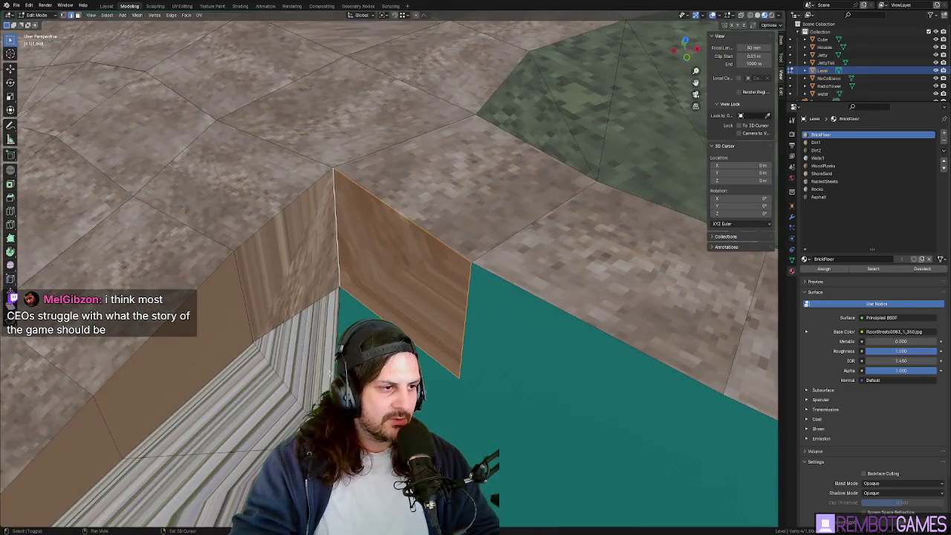
pyautogui.moveTo(424, 352); pyautogui.dragTo(448, 362, button='middle')
pyautogui.scroll(-5, 448, 363)
pyautogui.scroll(3, 436, 272)
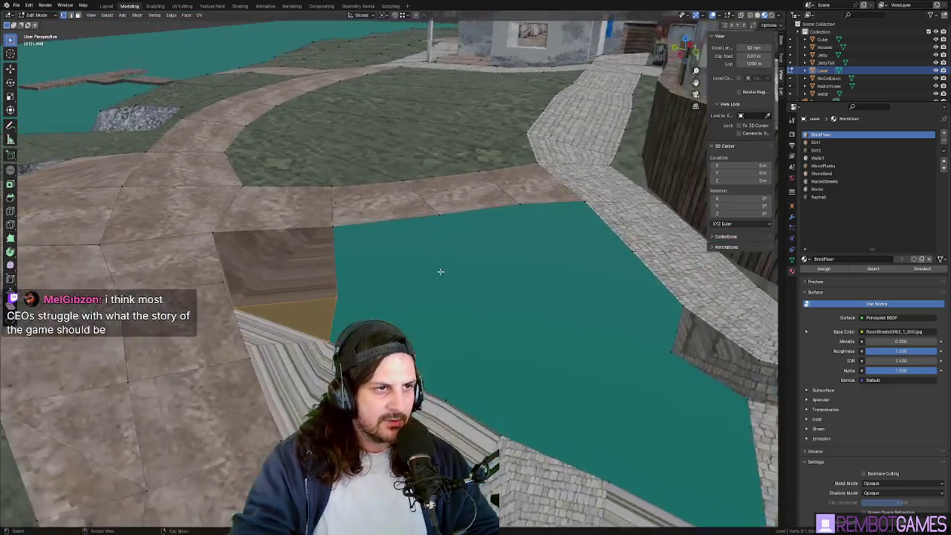
pyautogui.scroll(3, 453, 223)
pyautogui.moveTo(507, 245); pyautogui.dragTo(505, 251, button='middle')
# Step: Extend the wall edge down along Z and fill the corner gap with a new face
pyautogui.press('g')
pyautogui.press('z')
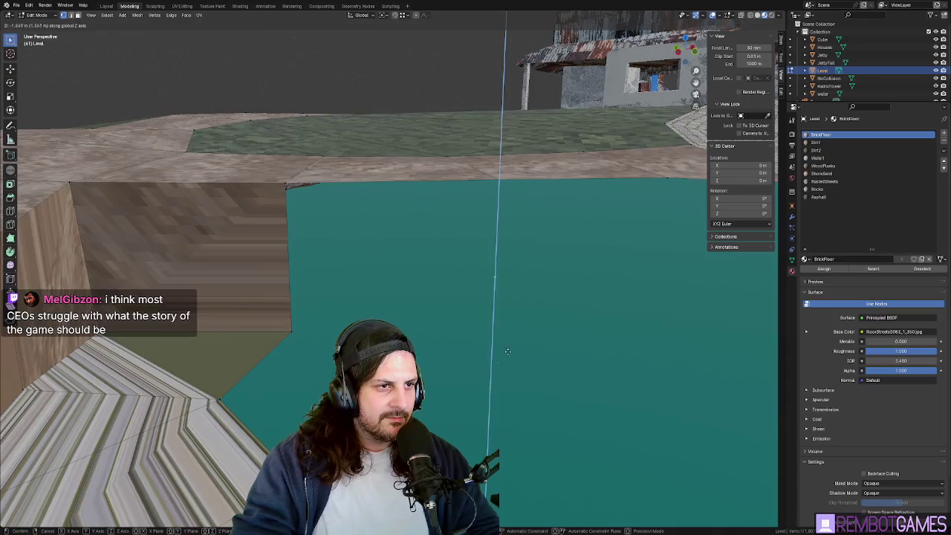
pyautogui.click(330, 334)
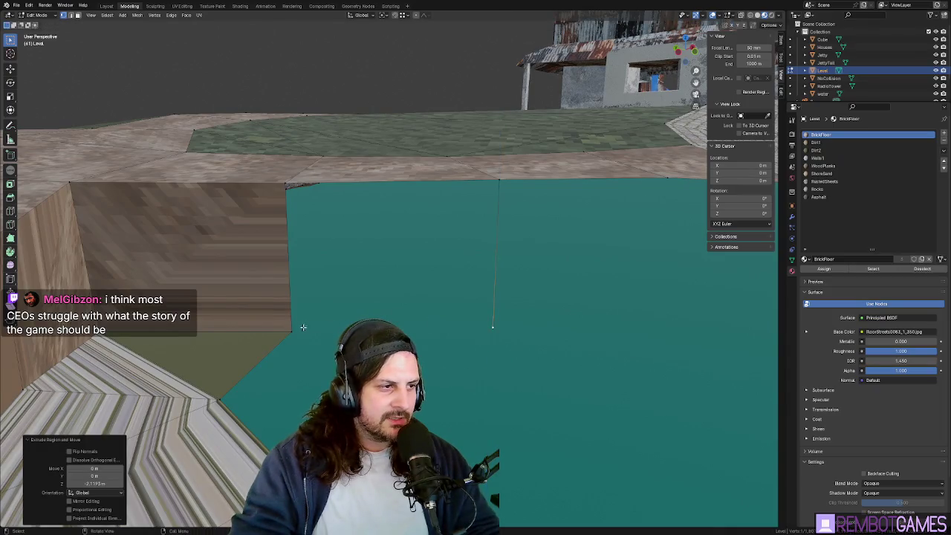
pyautogui.click(305, 327)
pyautogui.moveTo(532, 325); pyautogui.dragTo(411, 317, button='middle')
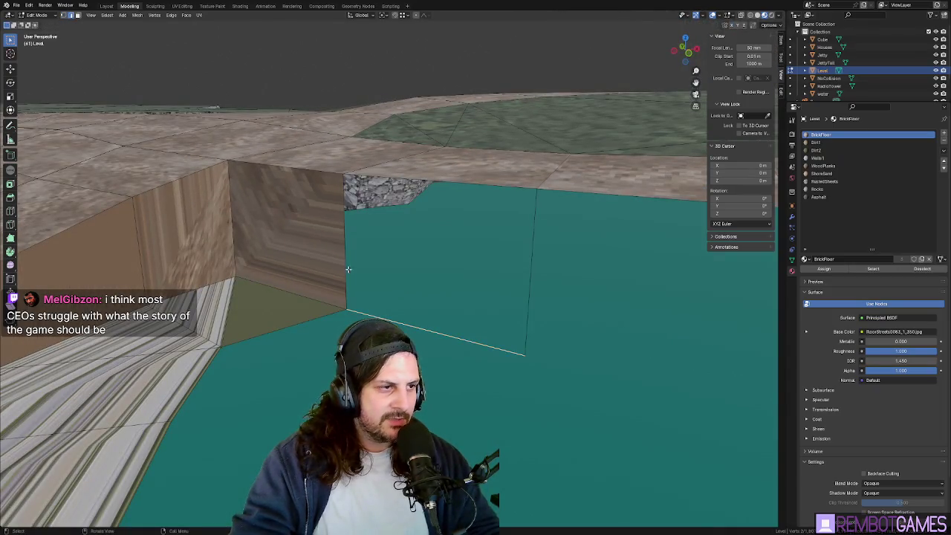
pyautogui.press('f')
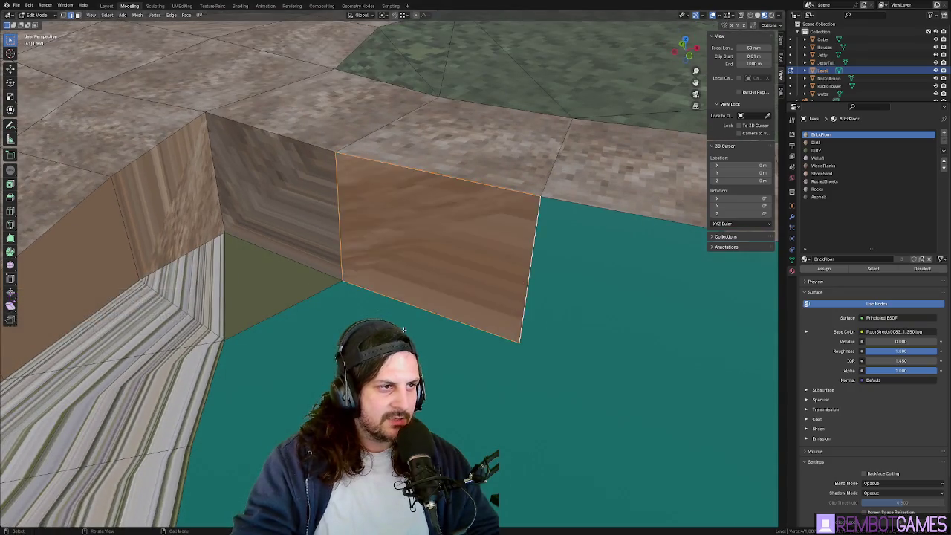
# Step: Inspect the closed wall corner, select a floor edge and zoom out over the island
pyautogui.moveTo(517, 306); pyautogui.dragTo(334, 285, button='middle')
pyautogui.click(334, 285)
pyautogui.moveTo(425, 318); pyautogui.dragTo(336, 327, button='middle')
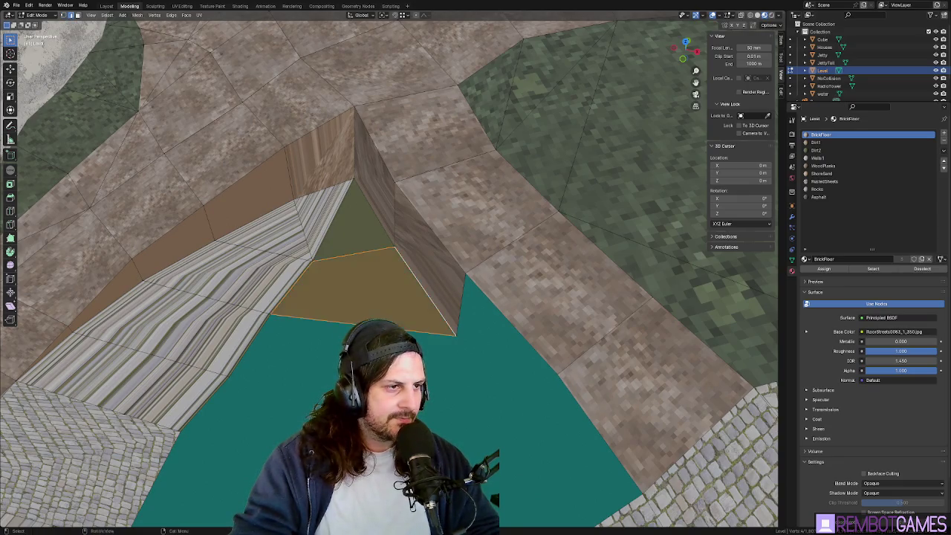
pyautogui.scroll(-2, 397, 288)
pyautogui.scroll(-5, 394, 279)
pyautogui.scroll(-3, 388, 261)
pyautogui.moveTo(387, 261)
pyautogui.mouseDown(button='middle')
pyautogui.moveTo(470, 231)
pyautogui.moveTo(344, 219)
pyautogui.moveTo(289, 357)
pyautogui.mouseUp(button='middle')
pyautogui.scroll(3, 470, 230)
pyautogui.scroll(3, 470, 230)
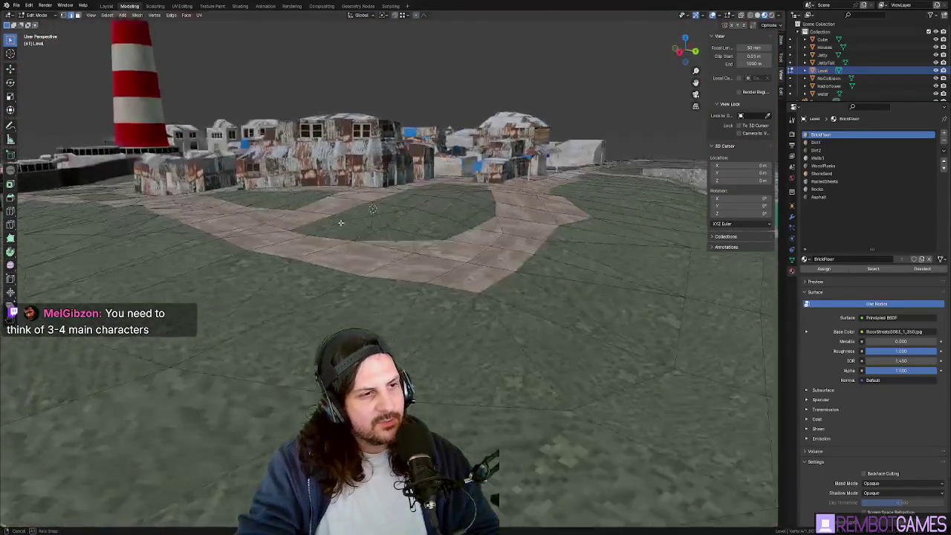
# Step: Orbit over the island to the shacks and the church's crab stained-glass window
pyautogui.scroll(-2, 293, 307)
pyautogui.moveTo(292, 306)
pyautogui.mouseDown(button='middle')
pyautogui.moveTo(462, 328)
pyautogui.moveTo(338, 323)
pyautogui.mouseUp(button='middle')
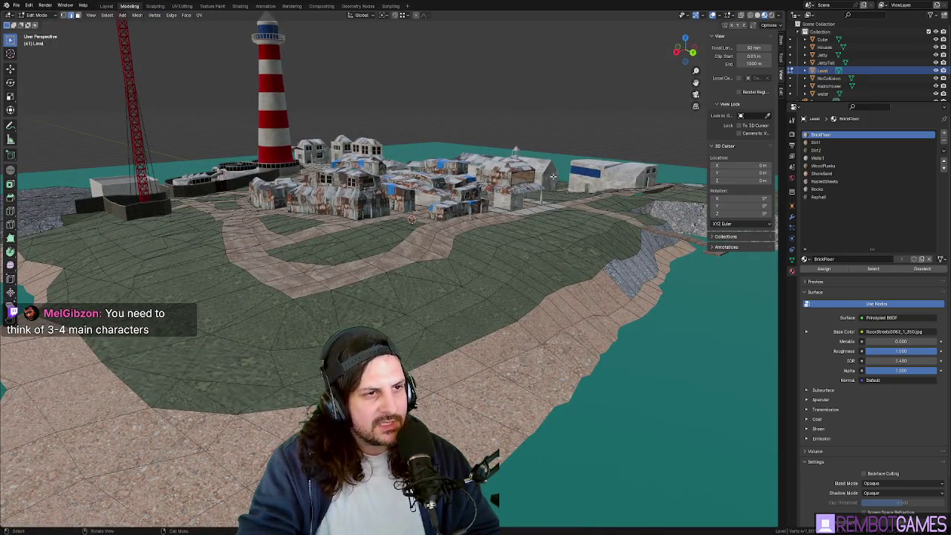
pyautogui.moveTo(473, 236)
pyautogui.mouseDown(button='middle')
pyautogui.moveTo(400, 304)
pyautogui.moveTo(402, 259)
pyautogui.moveTo(588, 296)
pyautogui.mouseUp(button='middle')
pyautogui.scroll(5, 402, 259)
pyautogui.scroll(5, 534, 306)
pyautogui.scroll(4, 534, 306)
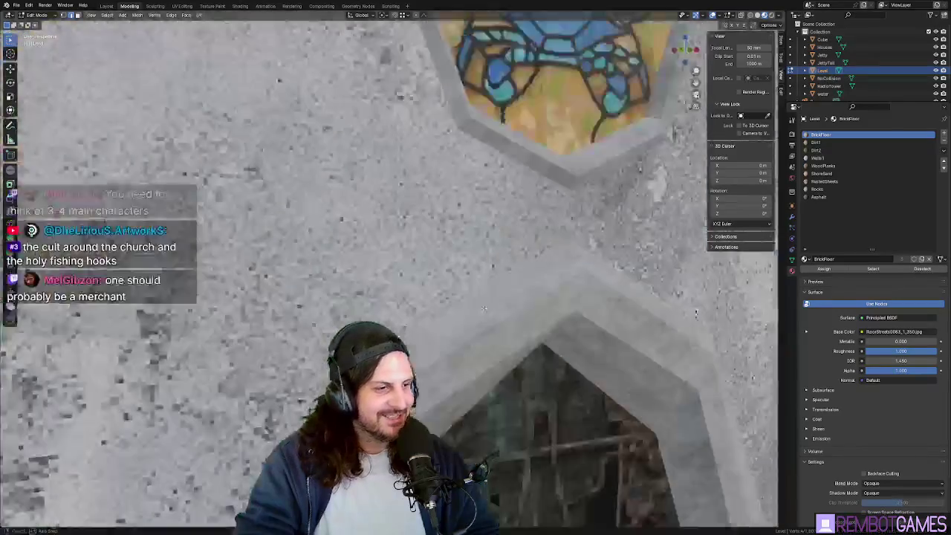
pyautogui.moveTo(533, 306); pyautogui.dragTo(482, 311, button='middle')
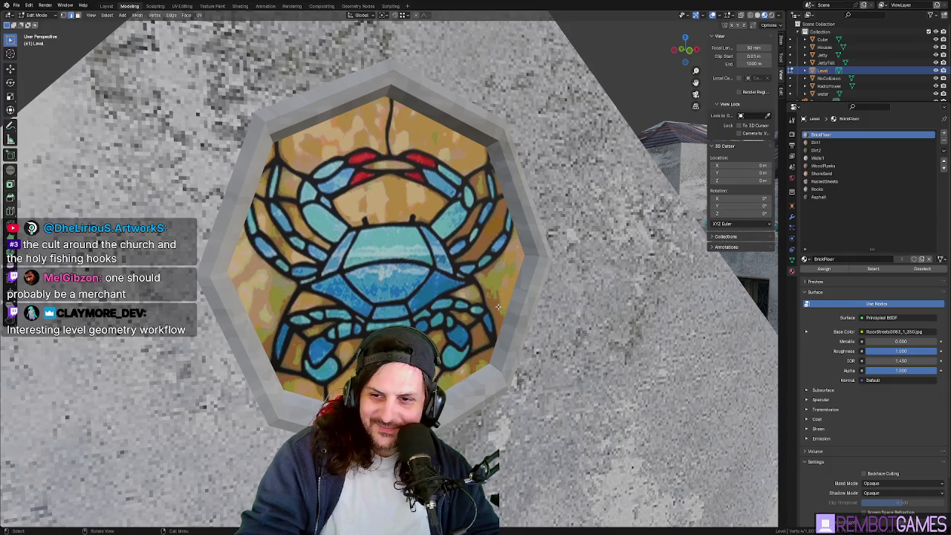
pyautogui.scroll(-8, 505, 301)
pyautogui.scroll(4, 506, 301)
pyautogui.scroll(2, 505, 301)
# Step: UV-unwrap a path face in front of the church, then select the path face further up
pyautogui.moveTo(506, 301)
pyautogui.mouseDown(button='middle')
pyautogui.moveTo(438, 300)
pyautogui.moveTo(537, 385)
pyautogui.mouseUp(button='middle')
pyautogui.scroll(4, 537, 384)
pyautogui.scroll(-4, 537, 385)
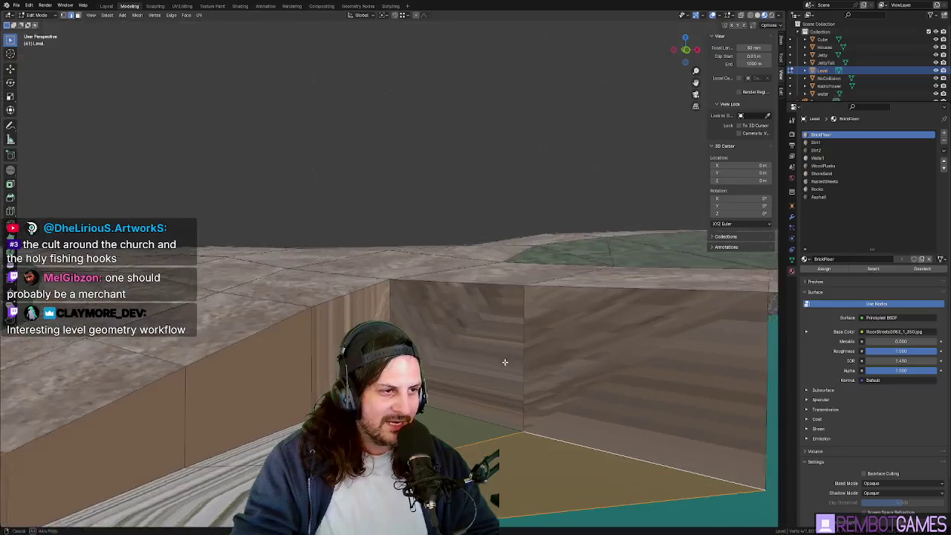
pyautogui.scroll(4, 537, 384)
pyautogui.scroll(-4, 537, 385)
pyautogui.moveTo(537, 385)
pyautogui.mouseDown(button='middle')
pyautogui.moveTo(471, 342)
pyautogui.moveTo(341, 314)
pyautogui.moveTo(435, 291)
pyautogui.mouseUp(button='middle')
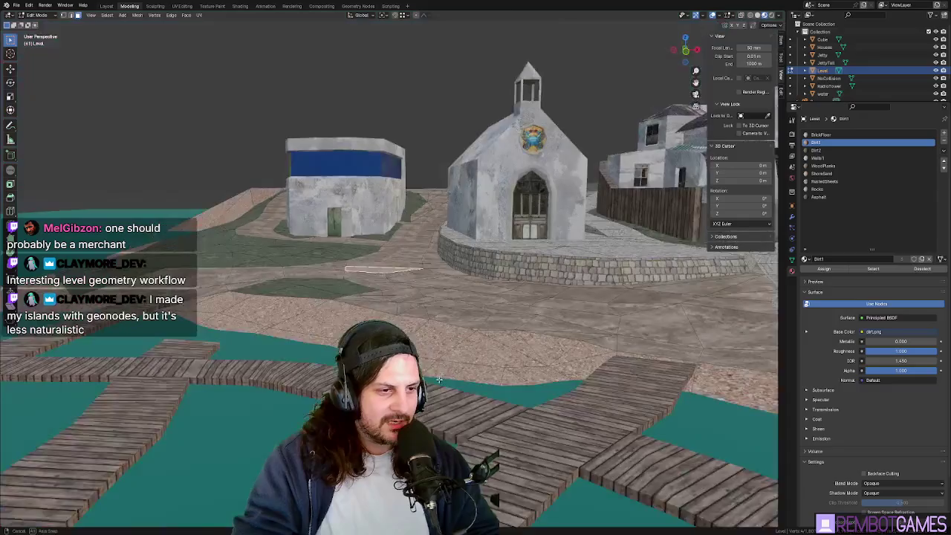
pyautogui.moveTo(435, 291)
pyautogui.mouseDown(button='middle')
pyautogui.moveTo(437, 342)
pyautogui.moveTo(454, 392)
pyautogui.mouseUp(button='middle')
pyautogui.click(437, 341)
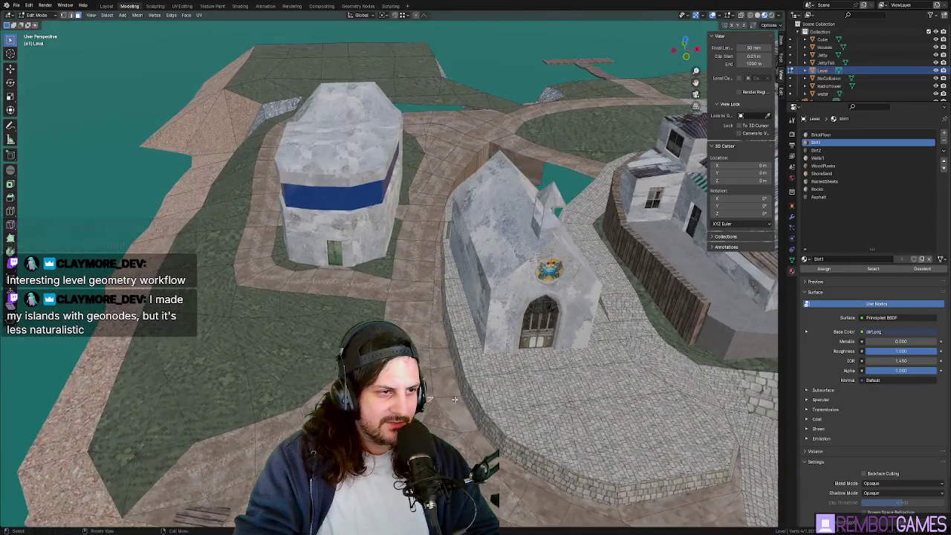
pyautogui.click(444, 387)
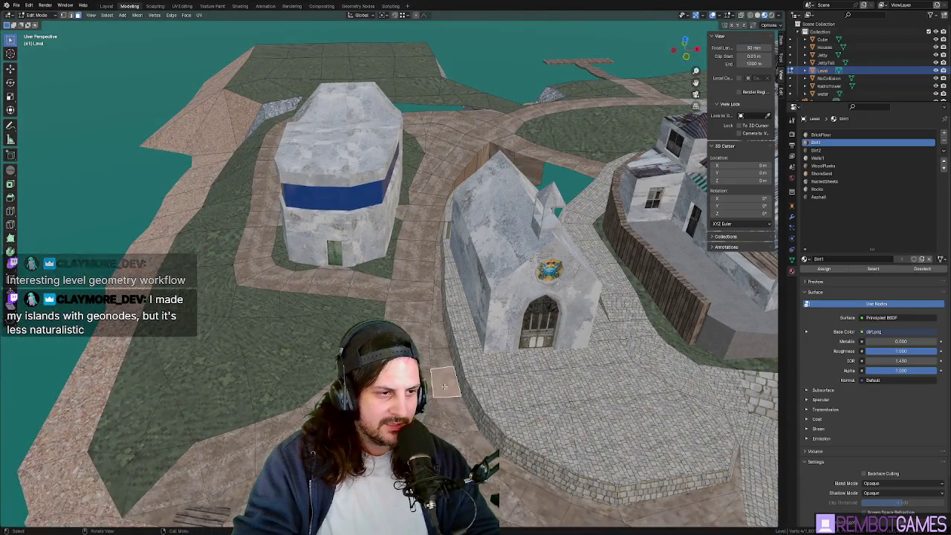
pyautogui.scroll(2, 453, 379)
pyautogui.scroll(2, 460, 373)
pyautogui.click(460, 372)
# Step: UV-unwrap the selected path face further up as well
pyautogui.press('u')
pyautogui.click(457, 372)
pyautogui.click(449, 342)
pyautogui.press('u')
pyautogui.click(449, 342)
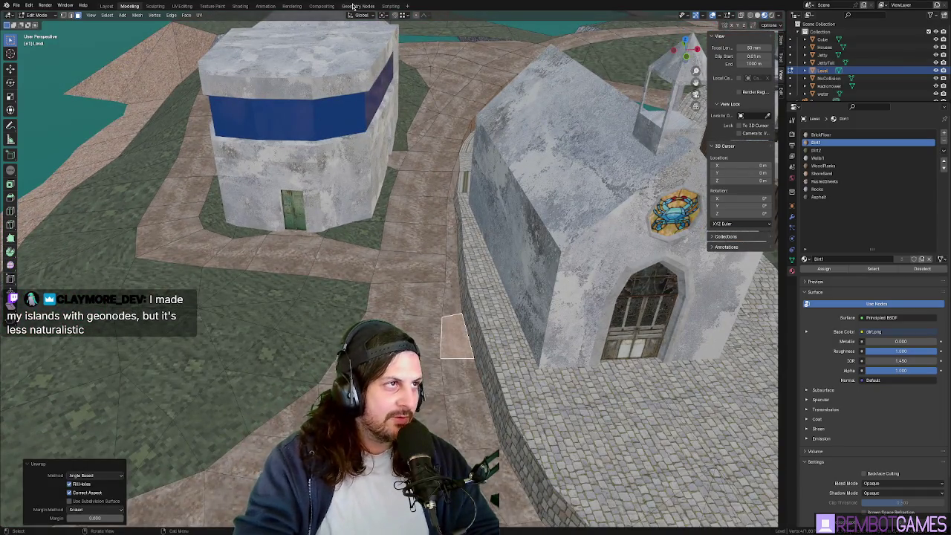
# Step: In the Geometry Nodes workspace, enlarge the 3D view and orbit past the houses and lighthouse
pyautogui.click(353, 6)
pyautogui.moveTo(435, 248); pyautogui.dragTo(435, 366)
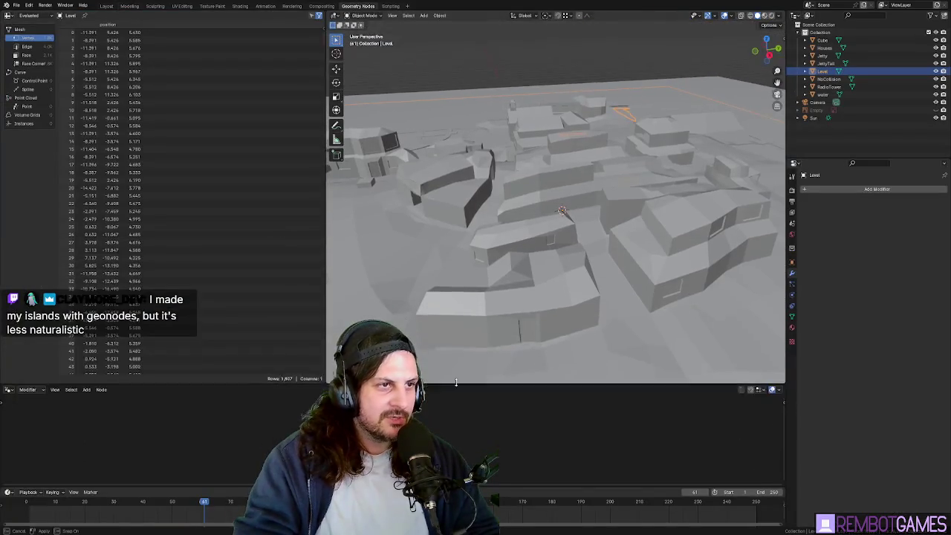
pyautogui.moveTo(475, 245)
pyautogui.mouseDown(button='middle')
pyautogui.moveTo(498, 218)
pyautogui.moveTo(525, 228)
pyautogui.moveTo(495, 230)
pyautogui.moveTo(505, 235)
pyautogui.moveTo(621, 245)
pyautogui.moveTo(578, 248)
pyautogui.mouseUp(button='middle')
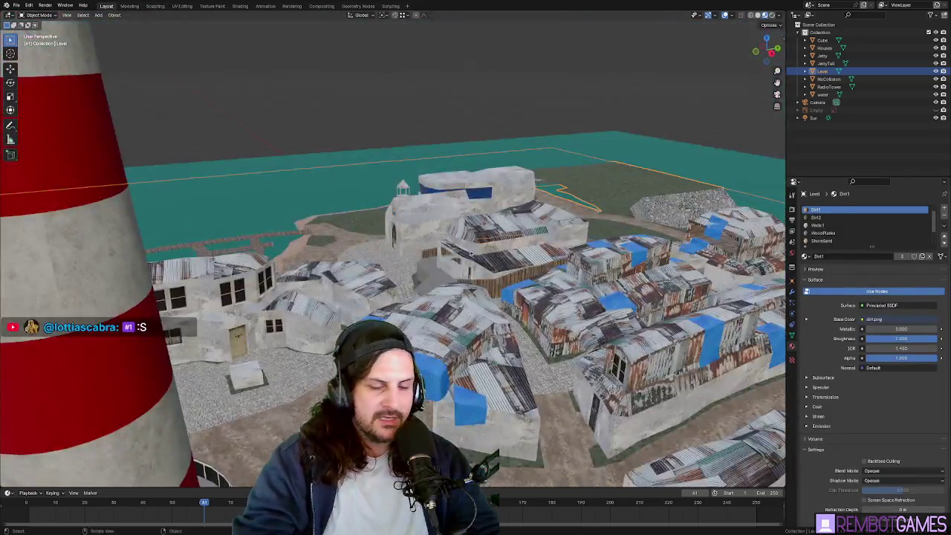
pyautogui.moveTo(476, 255)
pyautogui.mouseDown(button='middle')
pyautogui.moveTo(580, 255)
pyautogui.moveTo(598, 236)
pyautogui.moveTo(589, 251)
pyautogui.mouseUp(button='middle')
# Step: Show the level mesh's vertex positions in the Spreadsheet, then return to the Modeling workspace
pyautogui.click(238, 6)
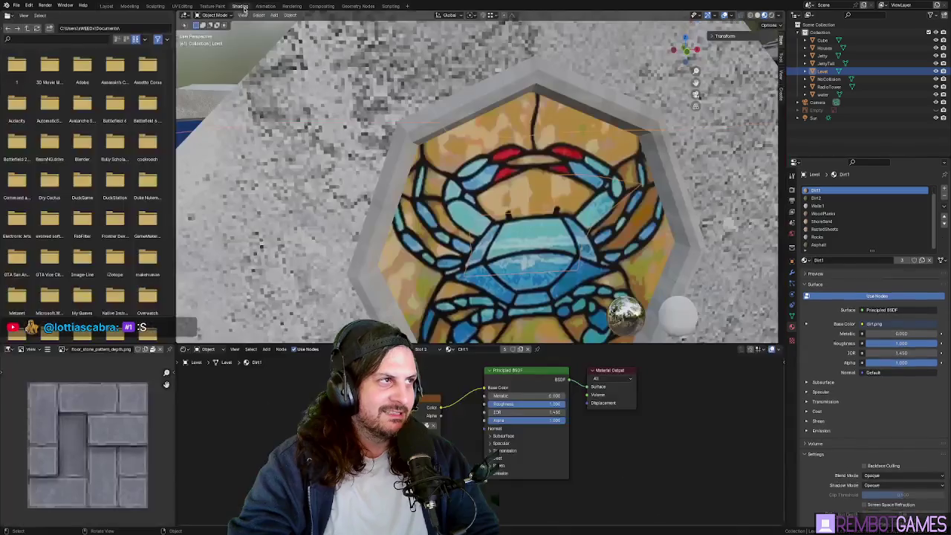
pyautogui.click(355, 7)
pyautogui.scroll(-10, 111, 126)
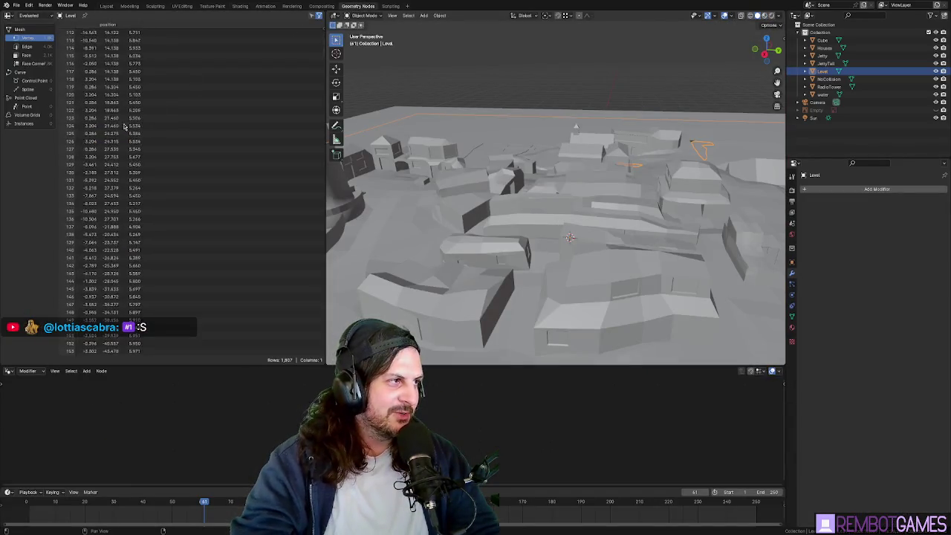
pyautogui.click(29, 80)
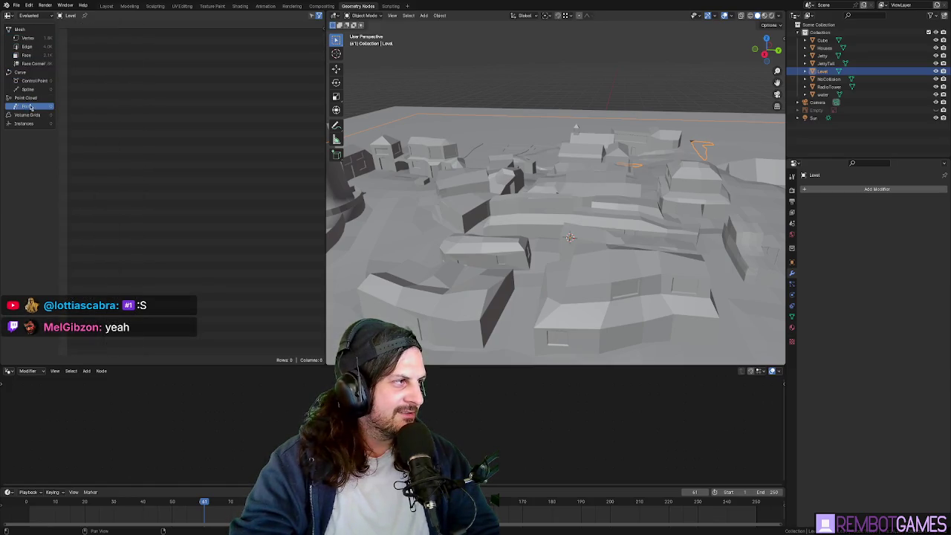
pyautogui.click(29, 38)
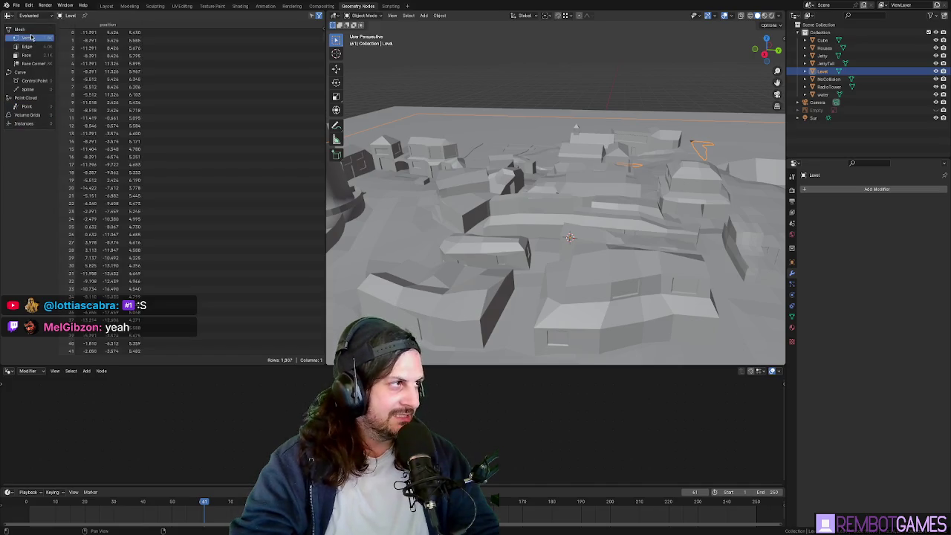
pyautogui.click(129, 6)
pyautogui.moveTo(386, 245)
pyautogui.mouseDown(button='middle')
pyautogui.moveTo(422, 273)
pyautogui.moveTo(375, 274)
pyautogui.moveTo(447, 295)
pyautogui.moveTo(437, 321)
pyautogui.mouseUp(button='middle')
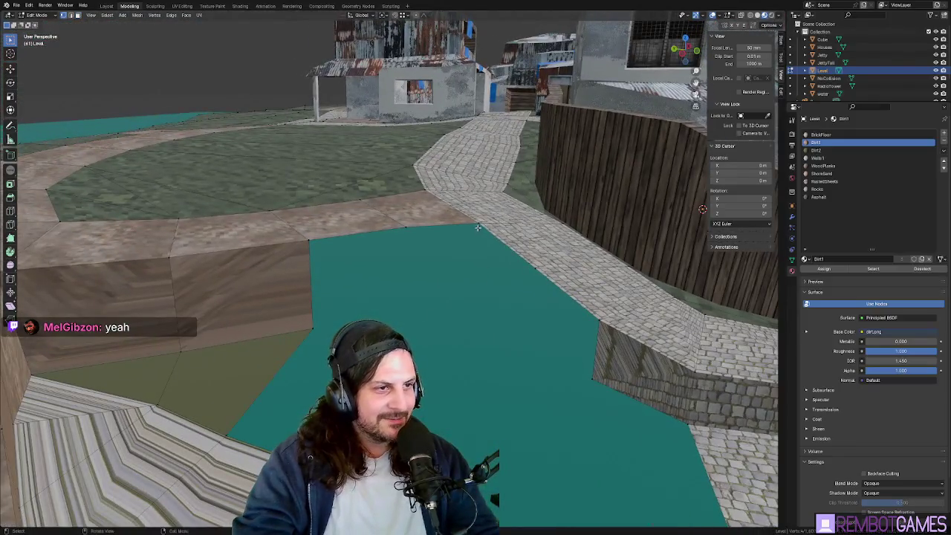
# Step: Extrude vertices on the teal patch's edge downward beside the wall
pyautogui.moveTo(477, 227); pyautogui.dragTo(446, 267, button='middle')
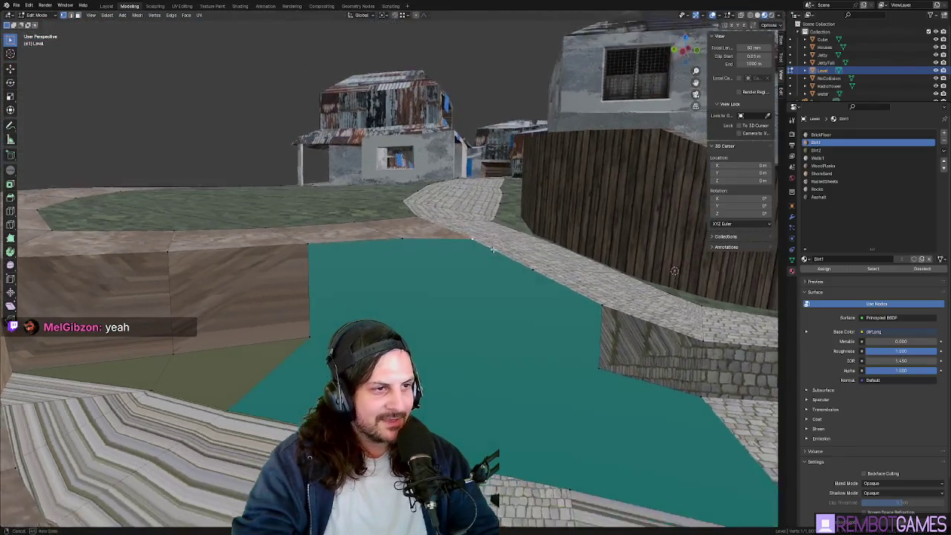
pyautogui.press('e')
pyautogui.click(309, 335)
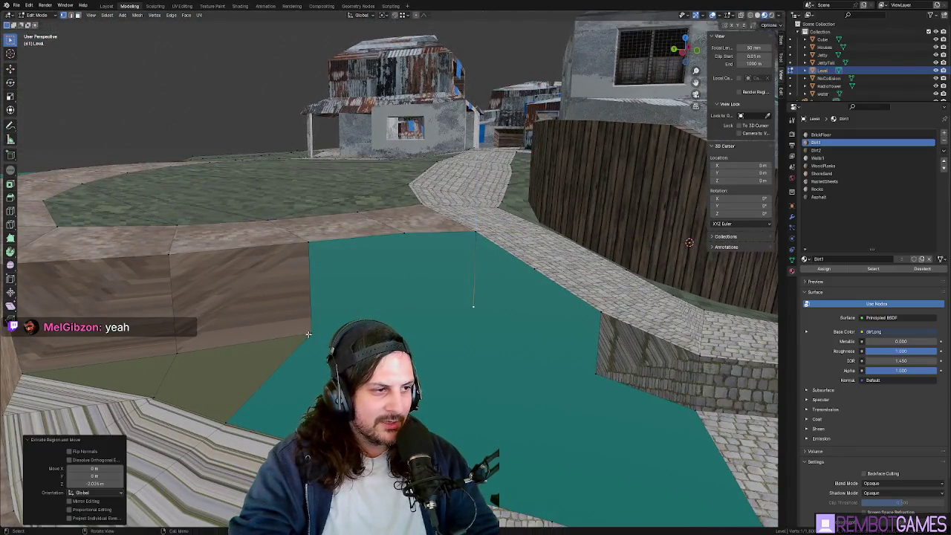
pyautogui.click(405, 233)
pyautogui.press('e')
pyautogui.click(318, 296)
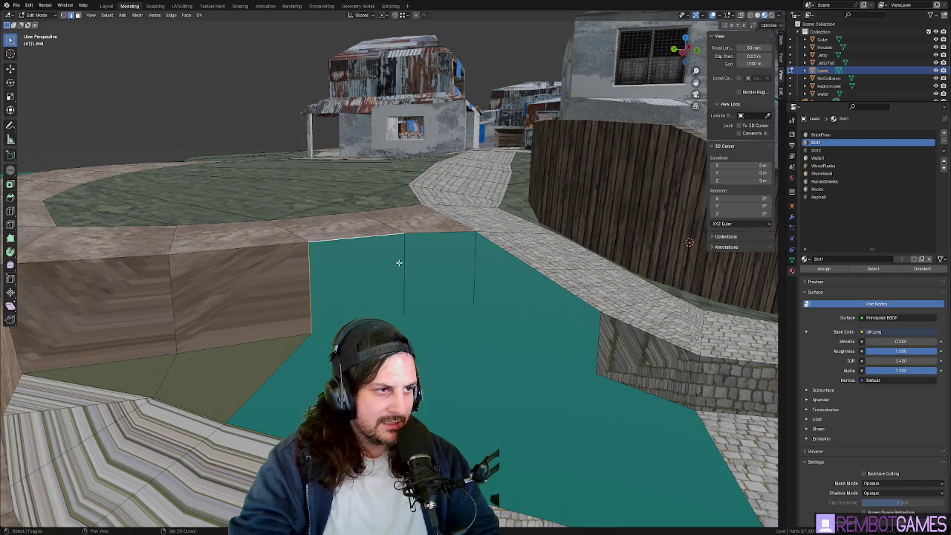
# Step: Move the teal face's top edge vertically and deselect the new wall face
pyautogui.click(420, 235)
pyautogui.moveTo(479, 266); pyautogui.dragTo(444, 249, button='middle')
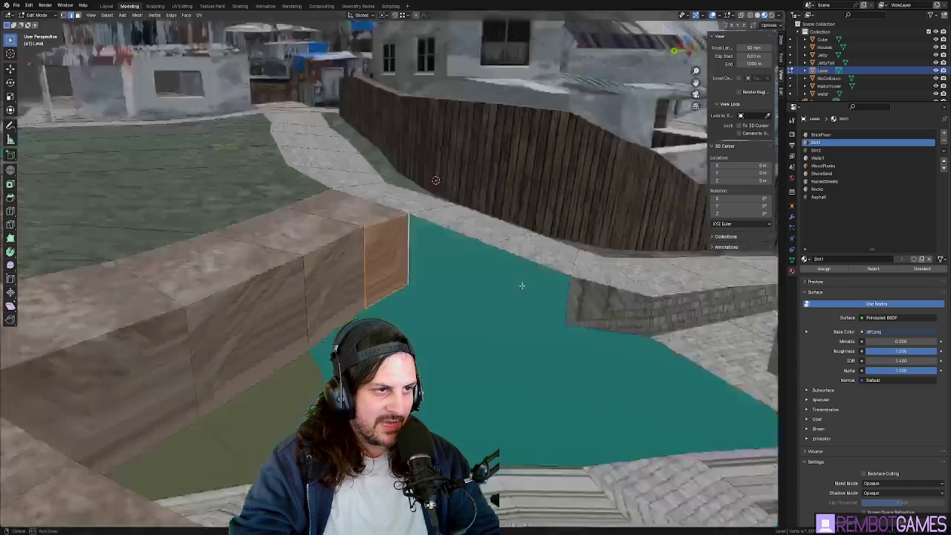
pyautogui.press('g')
pyautogui.click(351, 294)
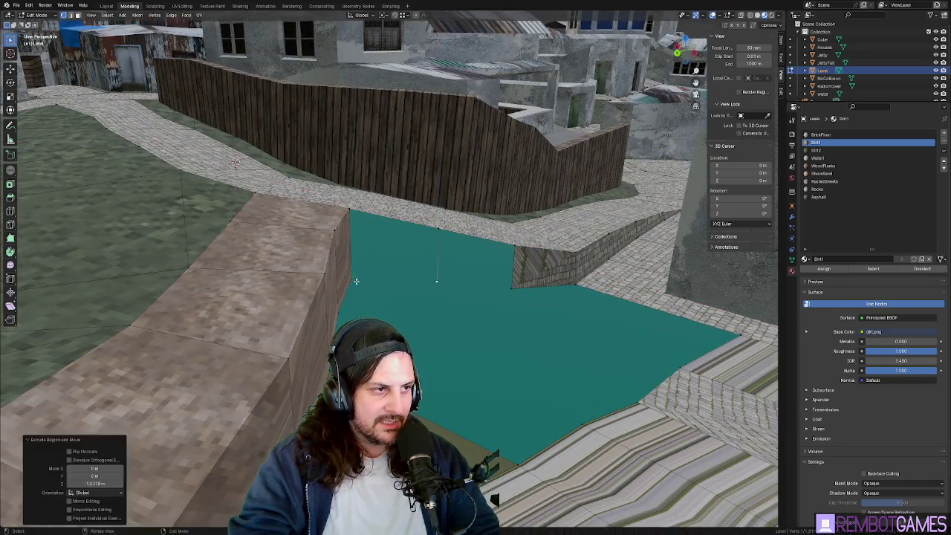
pyautogui.moveTo(351, 294); pyautogui.dragTo(413, 242, button='middle')
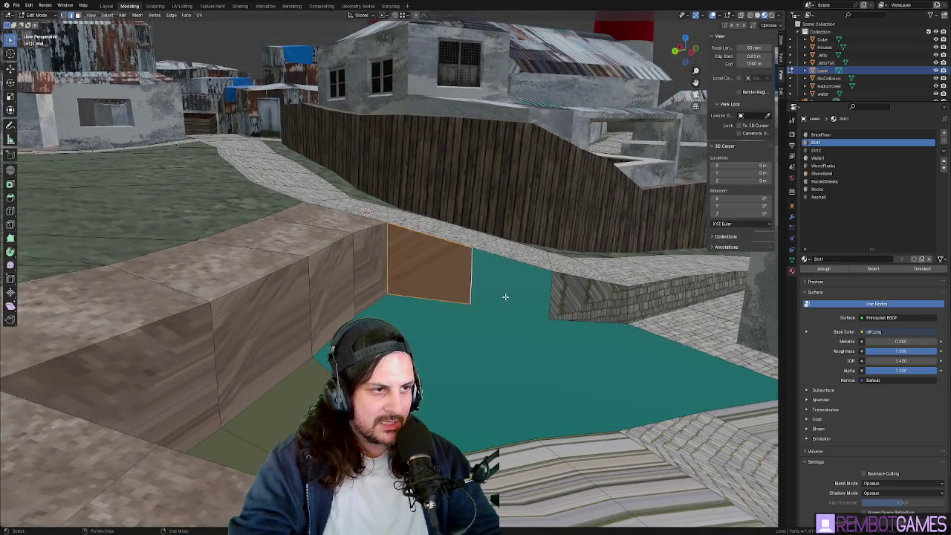
pyautogui.moveTo(505, 297); pyautogui.dragTo(439, 258, button='middle')
pyautogui.click(433, 252)
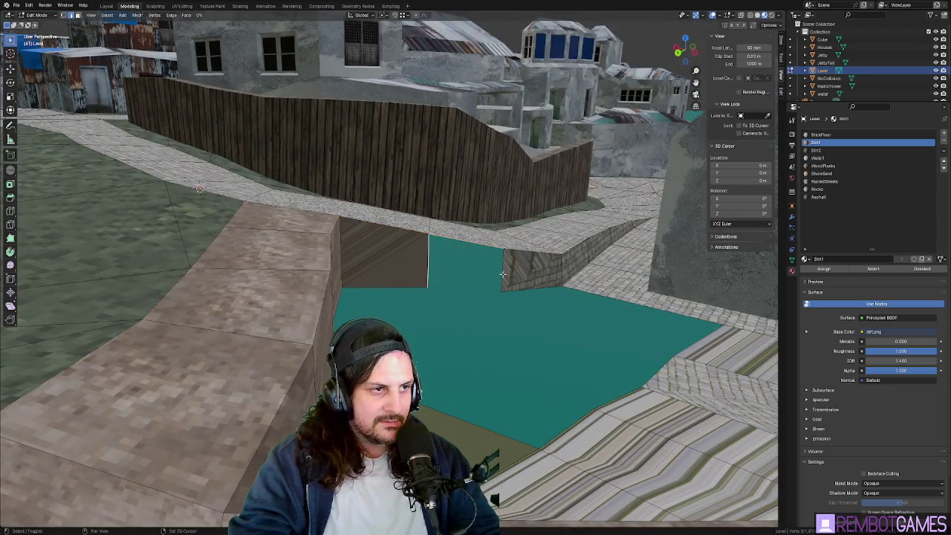
# Step: In top view, move a new point across the teal face and select its top corner vertex
pyautogui.moveTo(493, 293)
pyautogui.mouseDown(button='middle')
pyautogui.moveTo(452, 294)
pyautogui.moveTo(427, 267)
pyautogui.mouseUp(button='middle')
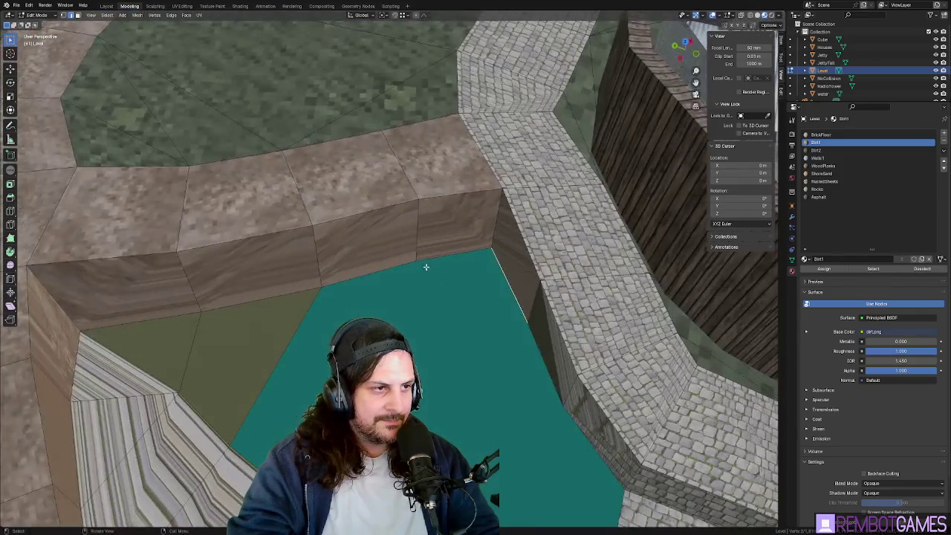
pyautogui.press('KP_7')
pyautogui.press('g')
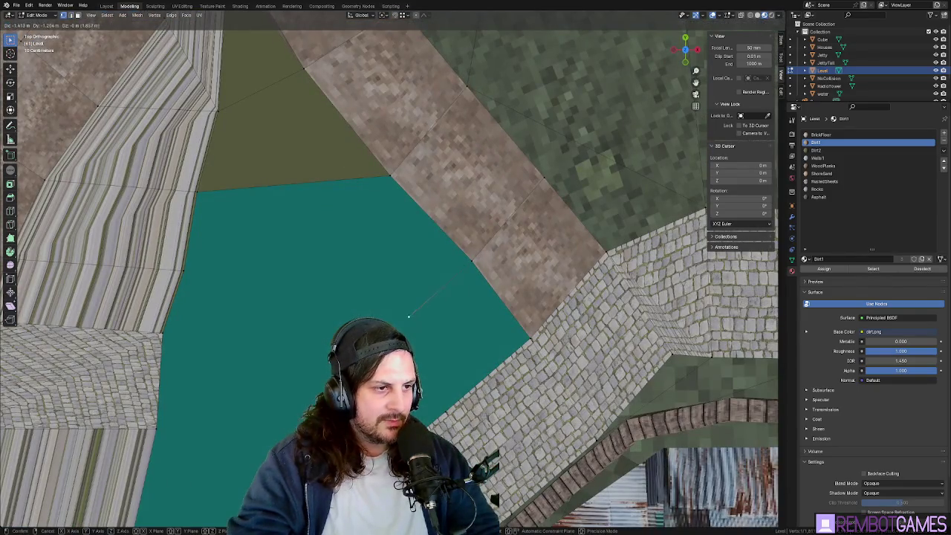
pyautogui.click(402, 325)
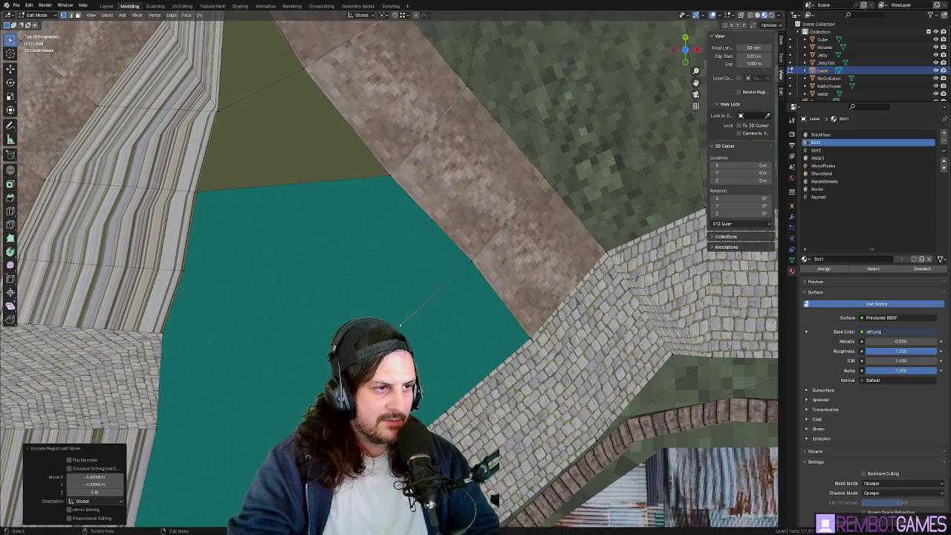
pyautogui.click(387, 179)
# Step: Join the two vertices with J to cut an edge across the teal face
pyautogui.moveTo(390, 256); pyautogui.dragTo(380, 244, button='middle')
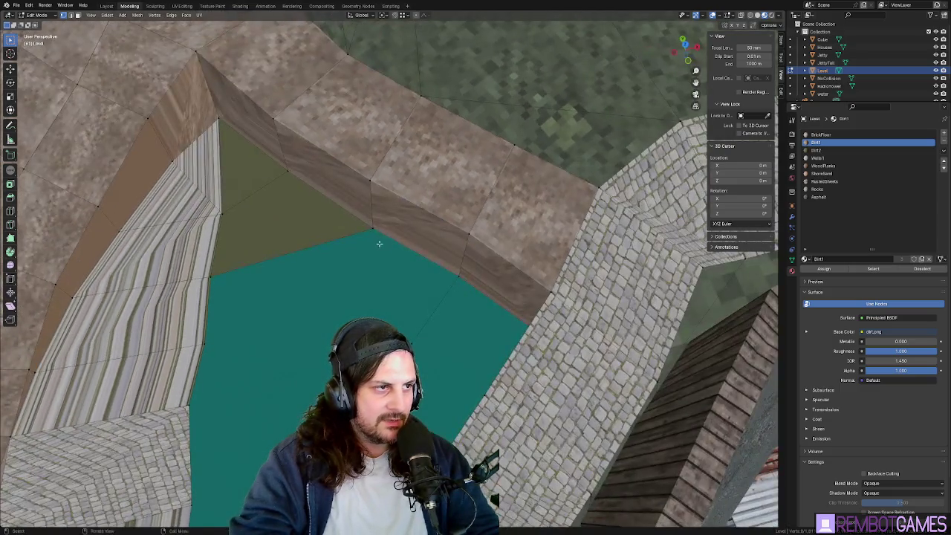
pyautogui.moveTo(411, 342); pyautogui.dragTo(443, 300, button='middle')
pyautogui.moveTo(518, 276)
pyautogui.mouseDown(button='middle')
pyautogui.moveTo(491, 283)
pyautogui.moveTo(474, 264)
pyautogui.moveTo(476, 277)
pyautogui.mouseUp(button='middle')
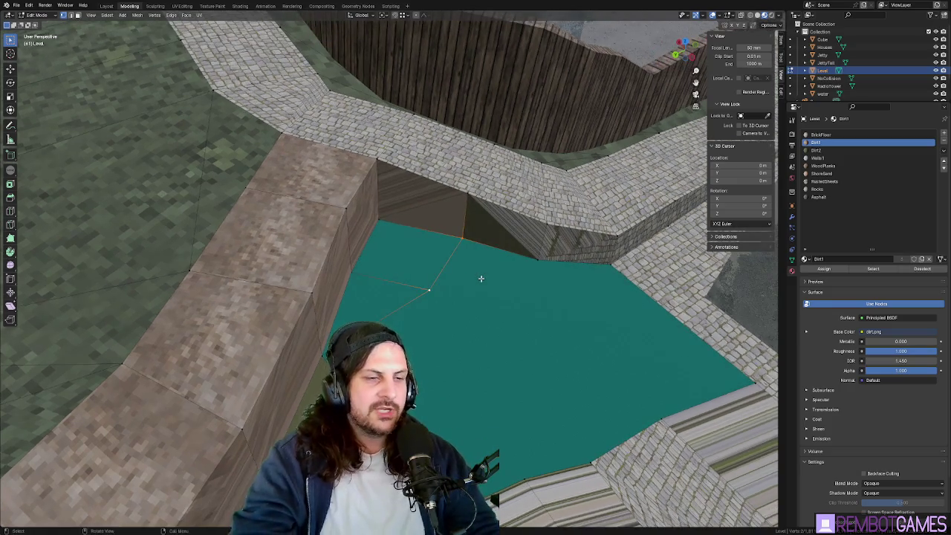
pyautogui.press('j')
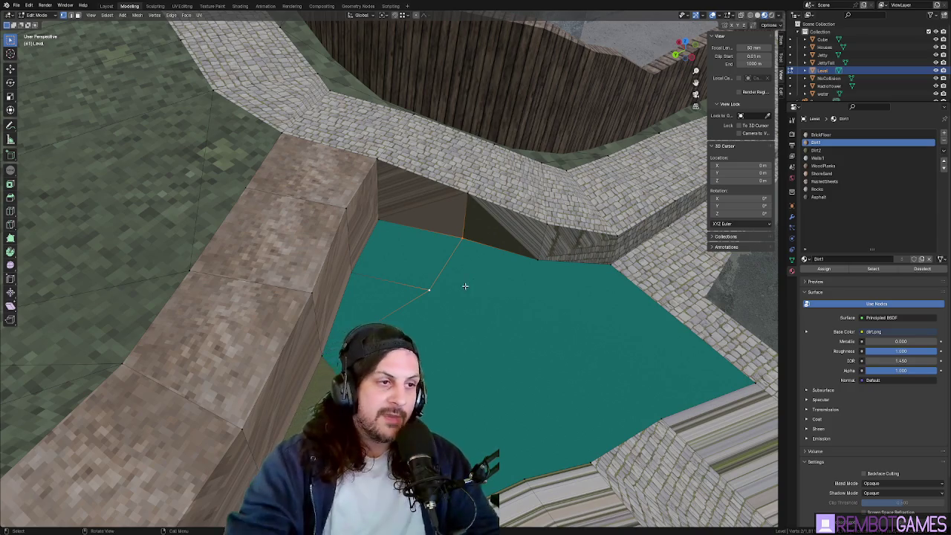
pyautogui.moveTo(481, 279); pyautogui.dragTo(466, 260, button='middle')
# Step: From top view, knife a second cut across the teal face, then select a face and edge beside it
pyautogui.press('`')
pyautogui.click(458, 246)
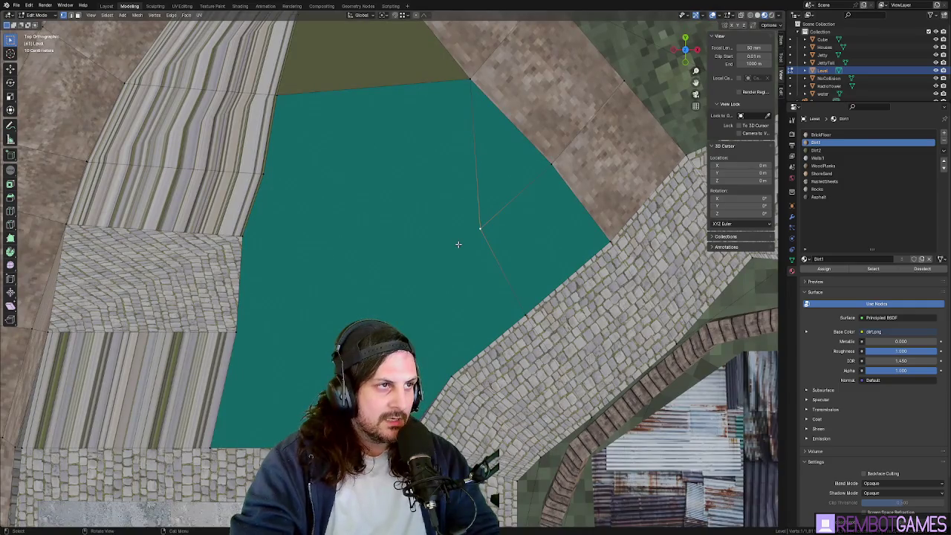
pyautogui.keyDown('shift'); pyautogui.moveTo(279, 175); pyautogui.dragTo(424, 173, button='middle'); pyautogui.keyUp('shift')
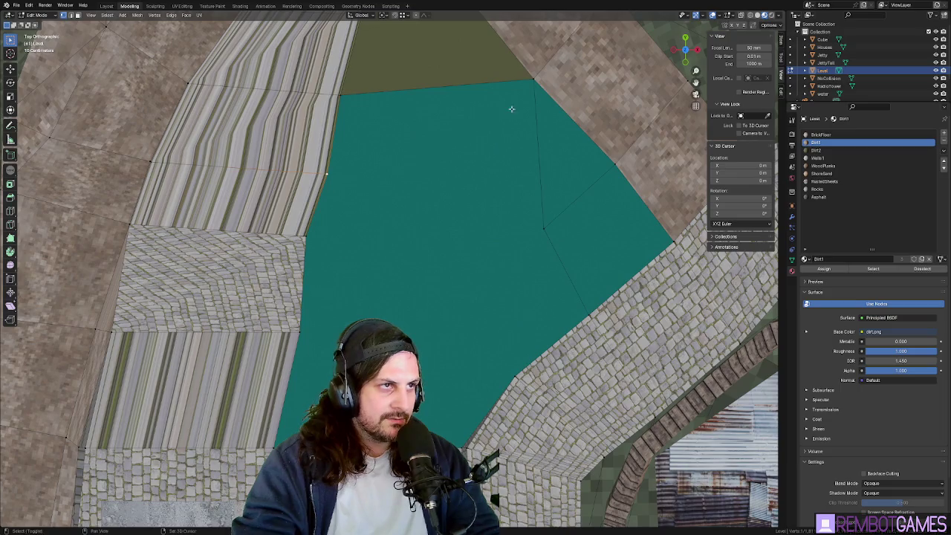
pyautogui.moveTo(424, 196)
pyautogui.mouseDown(button='middle')
pyautogui.moveTo(440, 185)
pyautogui.moveTo(435, 172)
pyautogui.mouseUp(button='middle')
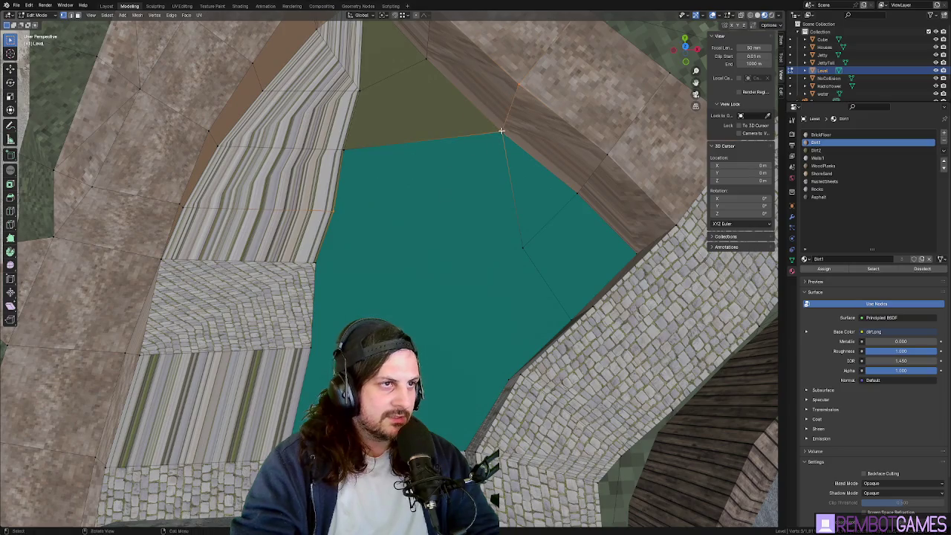
pyautogui.moveTo(355, 215)
pyautogui.mouseDown(button='middle')
pyautogui.moveTo(393, 206)
pyautogui.moveTo(430, 232)
pyautogui.mouseUp(button='middle')
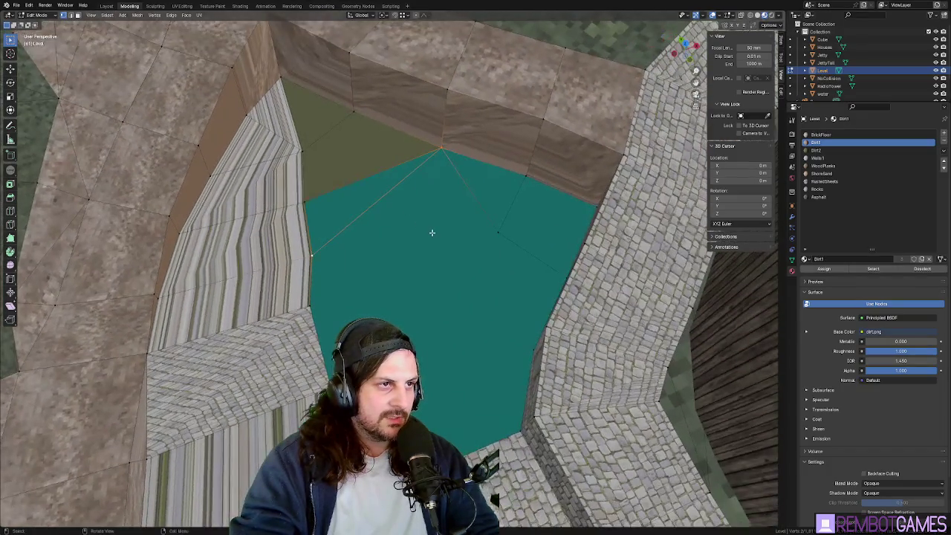
pyautogui.moveTo(499, 232); pyautogui.dragTo(398, 244, button='middle')
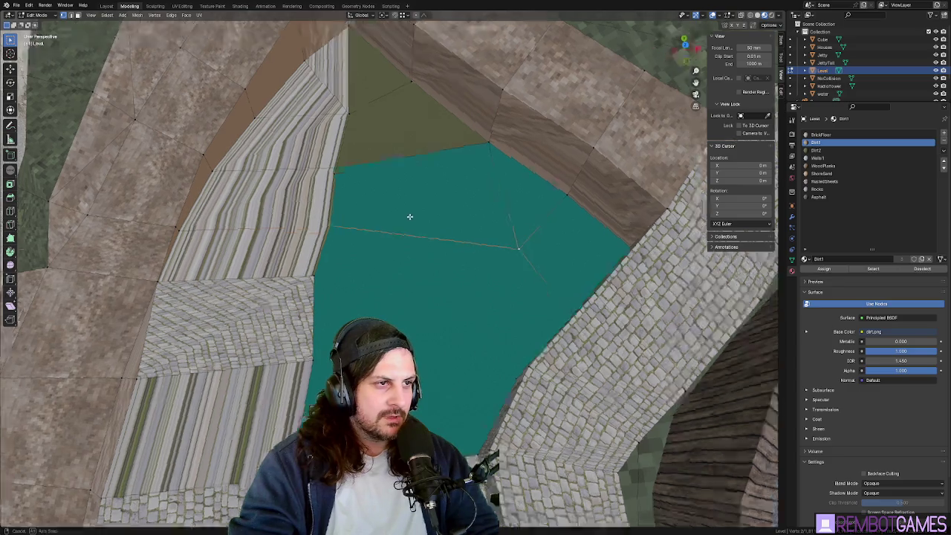
pyautogui.moveTo(520, 250); pyautogui.dragTo(398, 192, button='middle')
pyautogui.press('Return')
pyautogui.click(327, 245)
pyautogui.moveTo(330, 250); pyautogui.dragTo(389, 248, button='middle')
pyautogui.click(353, 216)
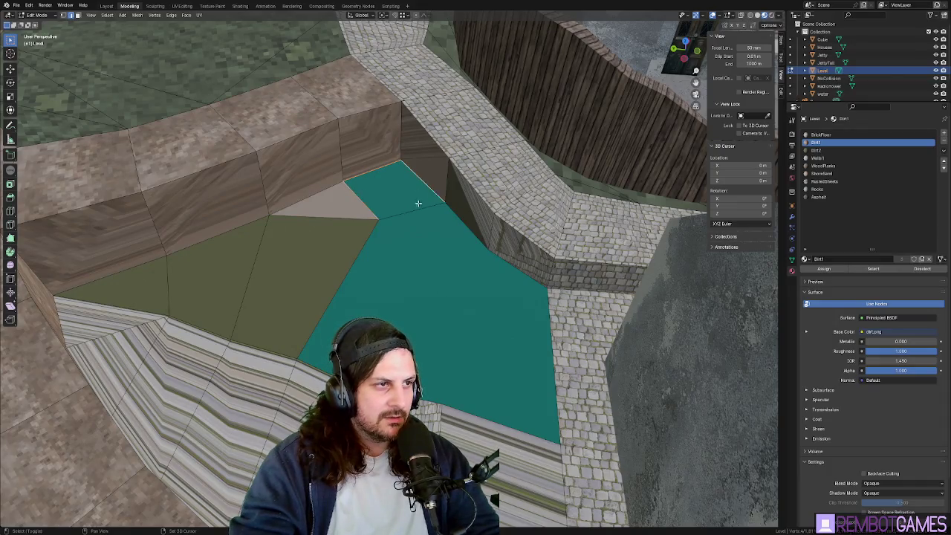
# Step: In top view, move the selected teal-patch vertex to a new spot
pyautogui.moveTo(424, 228); pyautogui.dragTo(411, 242, button='middle')
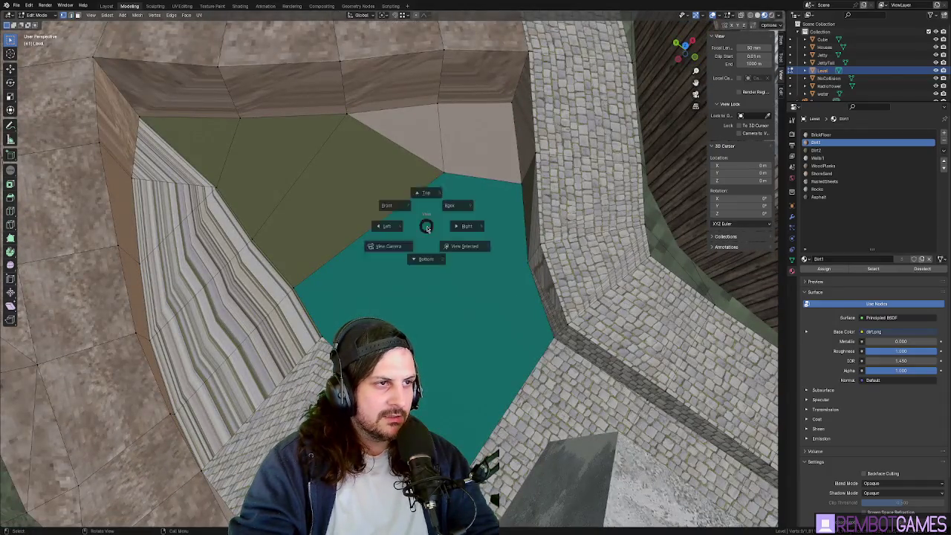
pyautogui.click(426, 203)
pyautogui.keyDown('shift'); pyautogui.moveTo(431, 162); pyautogui.dragTo(434, 195, button='middle'); pyautogui.keyUp('shift')
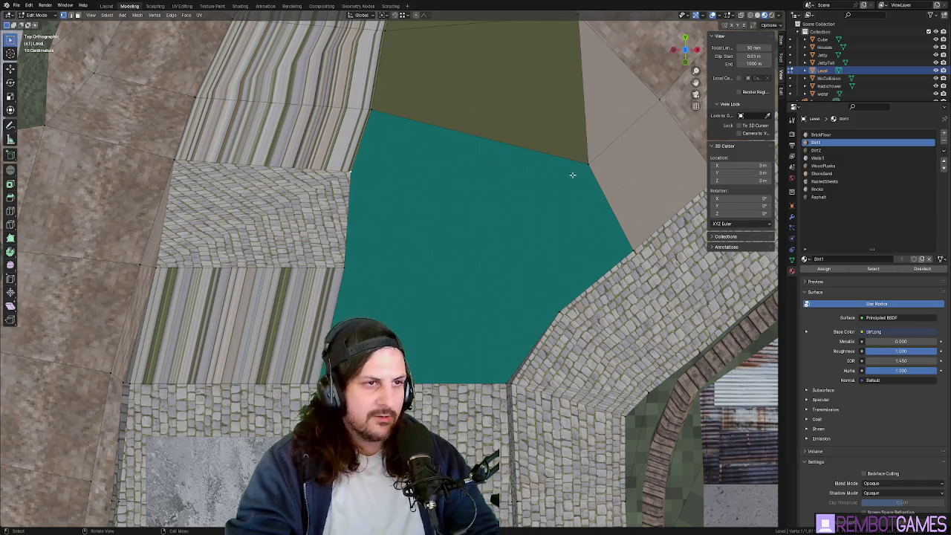
pyautogui.press('g')
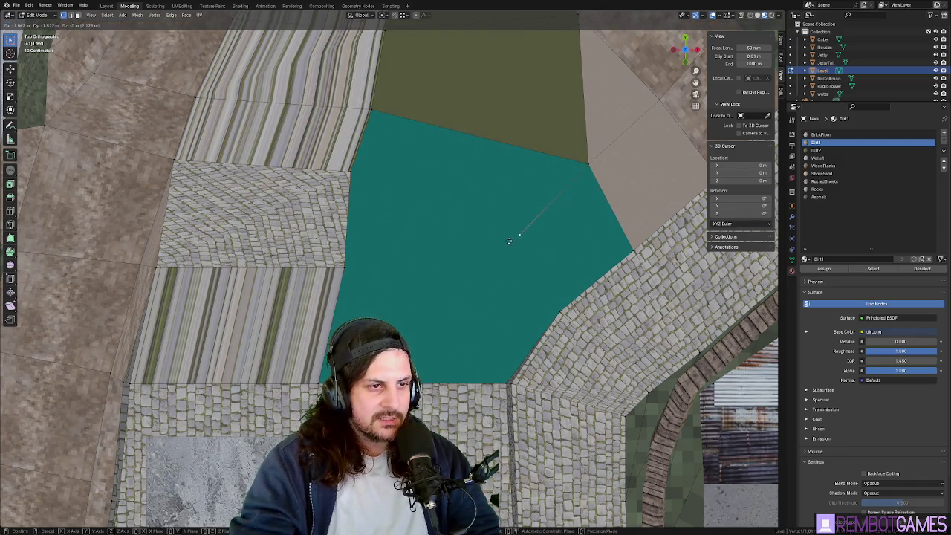
pyautogui.click(508, 240)
pyautogui.moveTo(497, 242); pyautogui.dragTo(498, 241, button='middle')
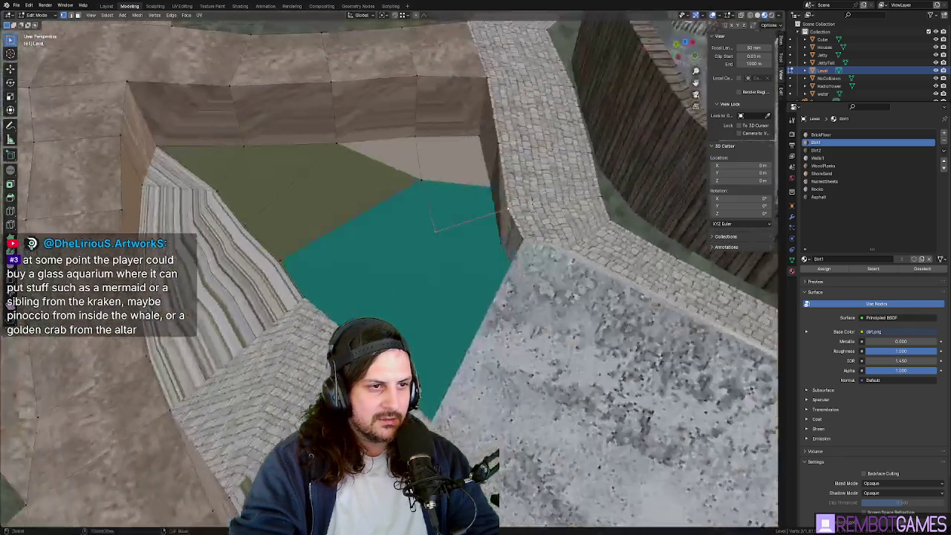
pyautogui.moveTo(438, 233)
pyautogui.mouseDown(button='middle')
pyautogui.moveTo(372, 296)
pyautogui.moveTo(371, 287)
pyautogui.moveTo(463, 322)
pyautogui.moveTo(443, 315)
pyautogui.moveTo(443, 303)
pyautogui.moveTo(471, 308)
pyautogui.moveTo(472, 267)
pyautogui.mouseUp(button='middle')
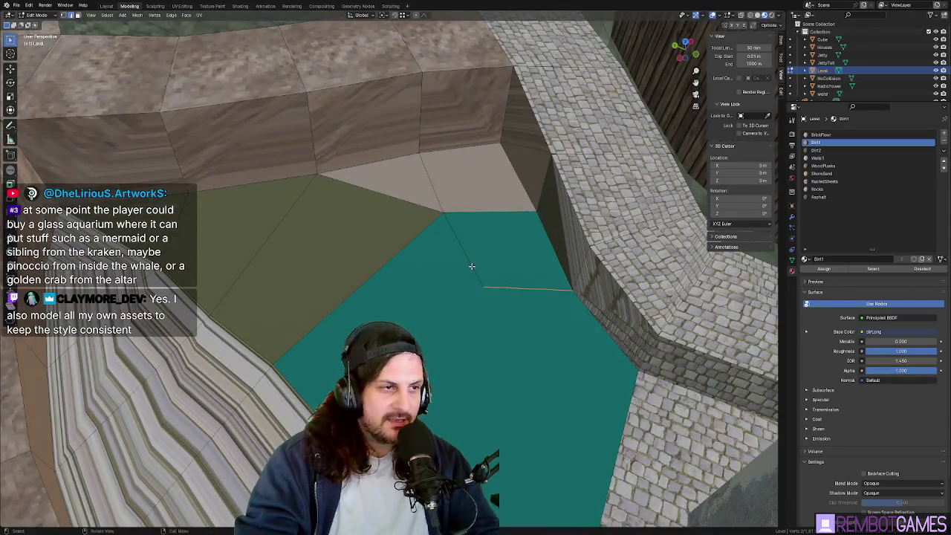
# Step: Give the two quads beside the wall corner the olive BrickFloor material instead of green dirt
pyautogui.click(526, 283)
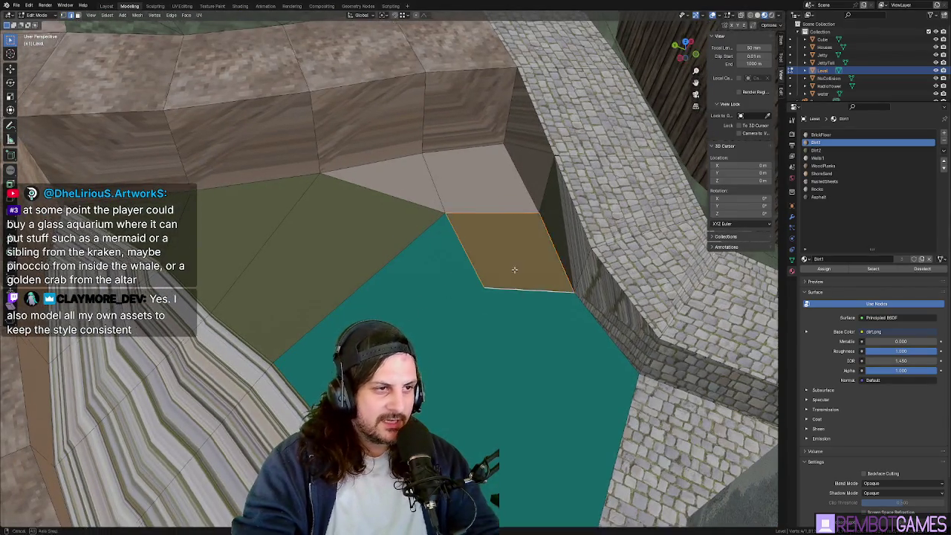
pyautogui.moveTo(527, 283); pyautogui.dragTo(428, 302, button='middle')
pyautogui.hotkey('alt', 'a')
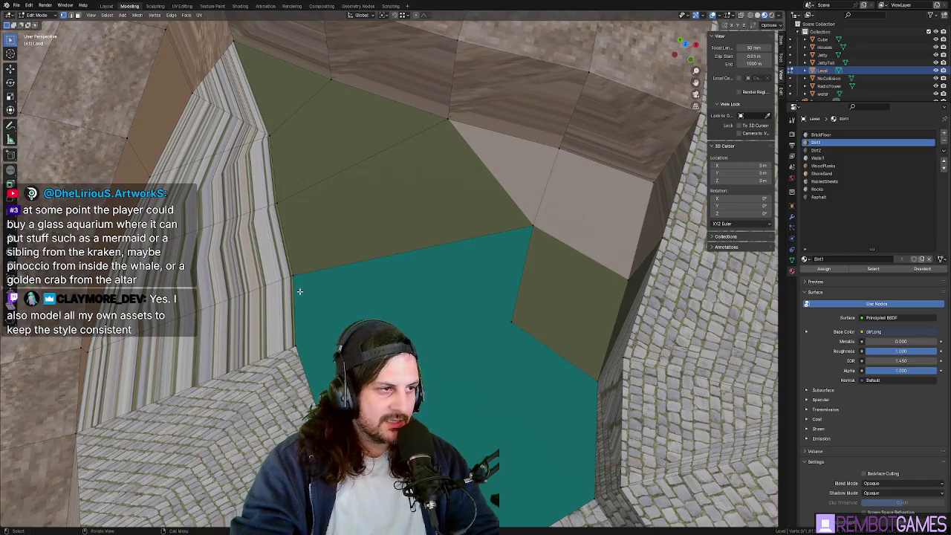
pyautogui.click(483, 304)
pyautogui.moveTo(471, 304)
pyautogui.mouseDown(button='middle')
pyautogui.moveTo(411, 322)
pyautogui.moveTo(409, 289)
pyautogui.mouseUp(button='middle')
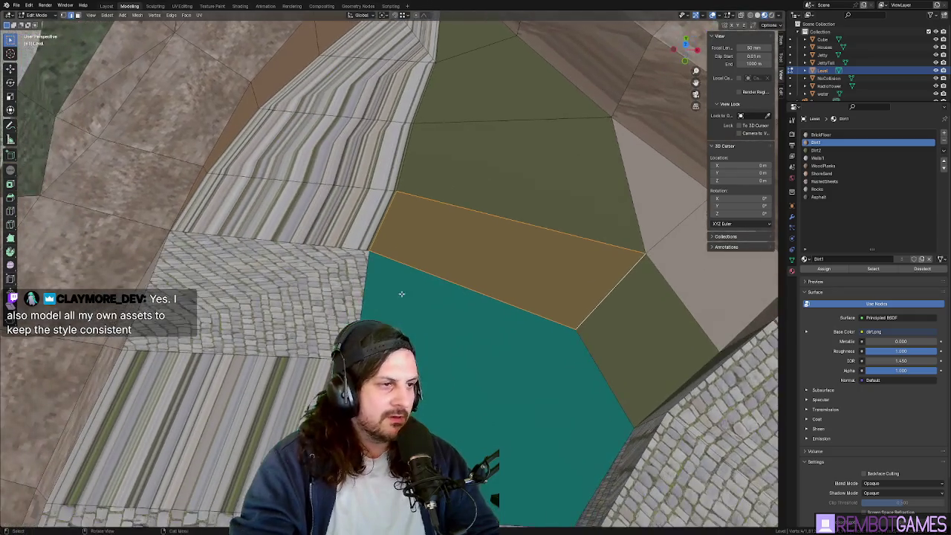
pyautogui.hotkey('alt', 'a')
pyautogui.moveTo(364, 312)
pyautogui.mouseDown(button='middle')
pyautogui.moveTo(482, 335)
pyautogui.moveTo(431, 317)
pyautogui.moveTo(501, 283)
pyautogui.mouseUp(button='middle')
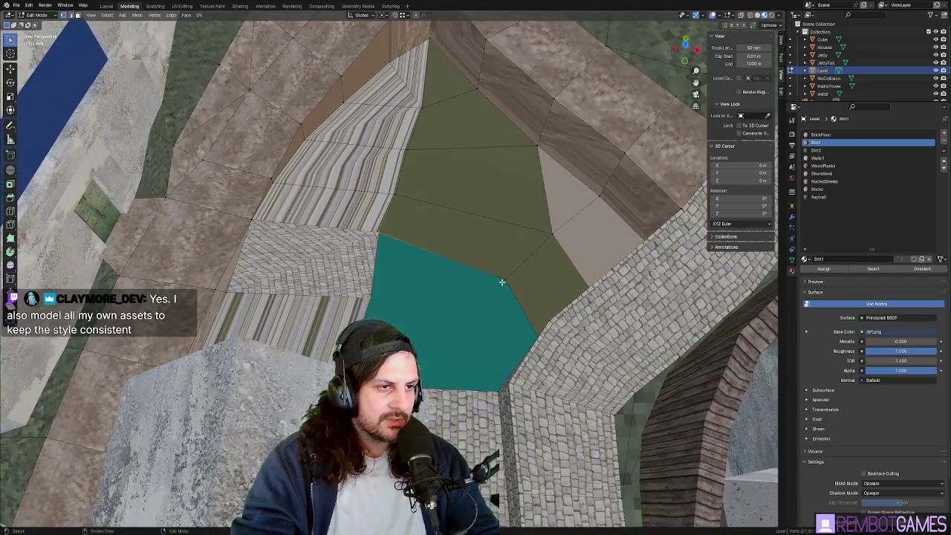
pyautogui.moveTo(475, 312)
pyautogui.mouseDown(button='middle')
pyautogui.moveTo(440, 328)
pyautogui.moveTo(377, 276)
pyautogui.mouseUp(button='middle')
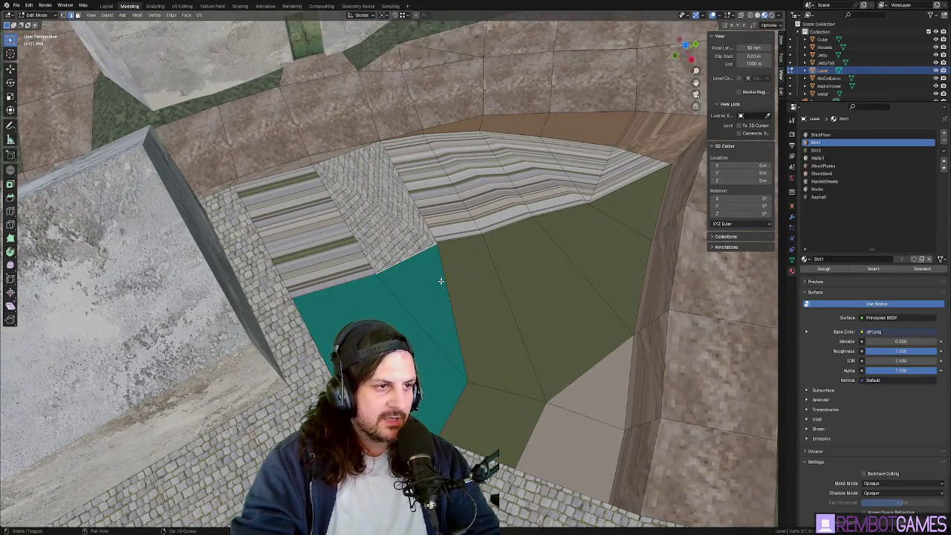
pyautogui.moveTo(420, 314)
pyautogui.mouseDown(button='middle')
pyautogui.moveTo(439, 270)
pyautogui.moveTo(375, 267)
pyautogui.mouseUp(button='middle')
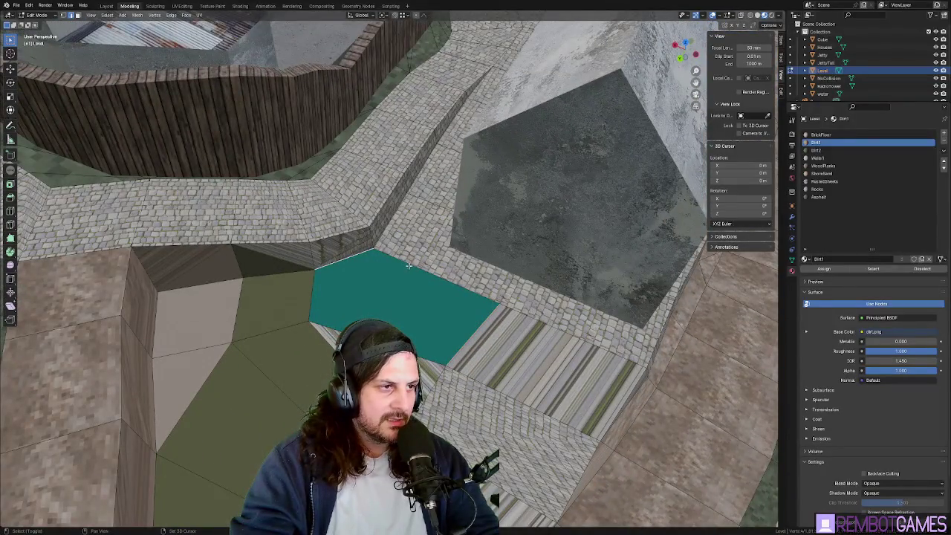
pyautogui.moveTo(427, 291)
pyautogui.mouseDown(button='middle')
pyautogui.moveTo(375, 315)
pyautogui.moveTo(365, 282)
pyautogui.mouseUp(button='middle')
pyautogui.moveTo(346, 321)
pyautogui.mouseDown(button='middle')
pyautogui.moveTo(307, 223)
pyautogui.moveTo(535, 238)
pyautogui.moveTo(371, 223)
pyautogui.moveTo(178, 224)
pyautogui.moveTo(355, 145)
pyautogui.mouseUp(button='middle')
# Step: Select the green, tan and striped floor faces beside the church
pyautogui.click(355, 145)
pyautogui.keyDown('shift'); pyautogui.click(312, 122); pyautogui.keyUp('shift')
pyautogui.keyDown('shift'); pyautogui.click(263, 204); pyautogui.keyUp('shift')
pyautogui.keyDown('shift'); pyautogui.click(336, 292); pyautogui.keyUp('shift')
pyautogui.moveTo(336, 292)
pyautogui.mouseDown(button='middle')
pyautogui.moveTo(350, 268)
pyautogui.moveTo(432, 402)
pyautogui.mouseUp(button='middle')
pyautogui.keyDown('shift'); pyautogui.click(281, 382); pyautogui.keyUp('shift')
pyautogui.keyDown('shift'); pyautogui.click(271, 356); pyautogui.keyUp('shift')
pyautogui.keyDown('shift'); pyautogui.click(223, 277); pyautogui.keyUp('shift')
pyautogui.keyDown('shift'); pyautogui.click(172, 277); pyautogui.keyUp('shift')
# Step: Unwrap the selected floor faces and switch to the UV Editing layout
pyautogui.keyDown('shift'); pyautogui.click(179, 318); pyautogui.keyUp('shift')
pyautogui.moveTo(179, 318)
pyautogui.mouseDown(button='middle')
pyautogui.moveTo(438, 281)
pyautogui.moveTo(327, 294)
pyautogui.mouseUp(button='middle')
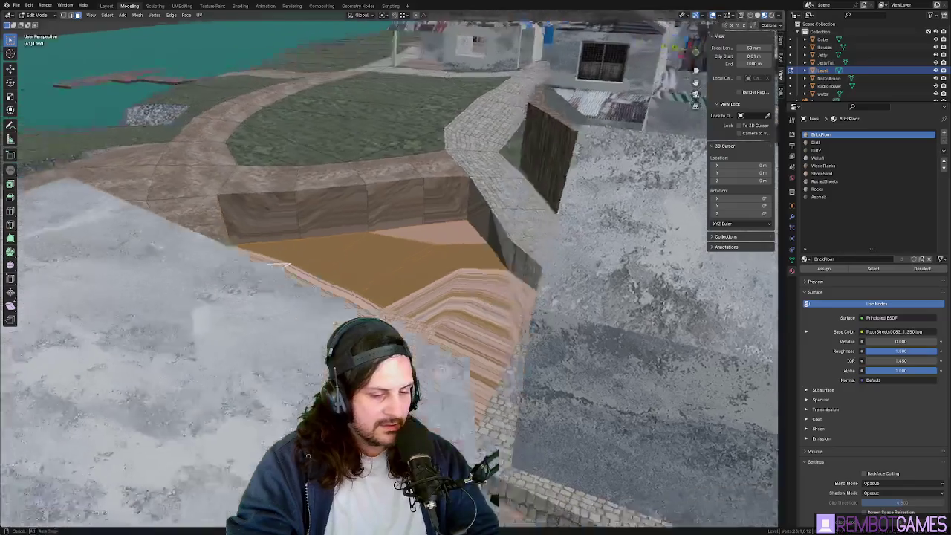
pyautogui.moveTo(328, 294)
pyautogui.mouseDown(button='middle')
pyautogui.moveTo(416, 290)
pyautogui.moveTo(416, 245)
pyautogui.mouseUp(button='middle')
pyautogui.click(367, 284)
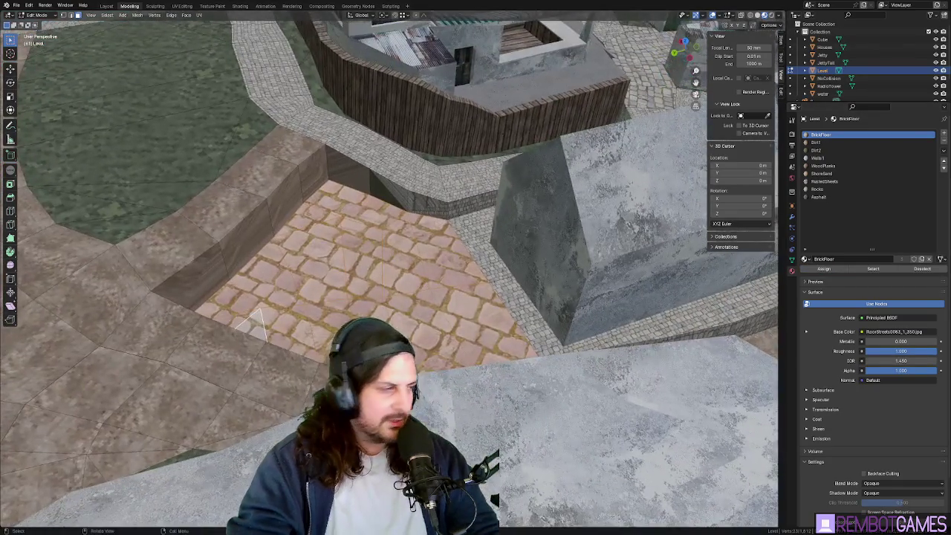
pyautogui.click(179, 6)
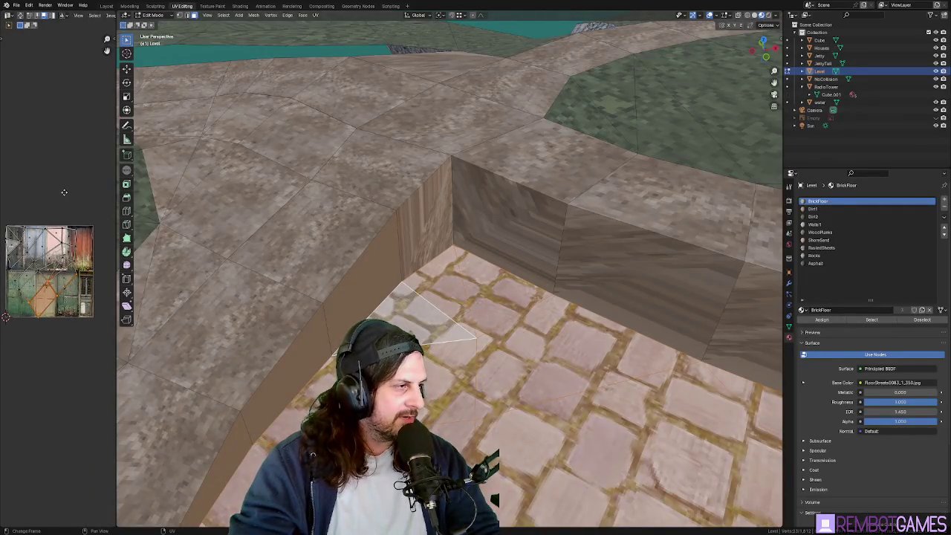
# Step: Scale up the floor UVs for finer cobblestones and return to Object Mode
pyautogui.scroll(-1, 67, 200)
pyautogui.press('s')
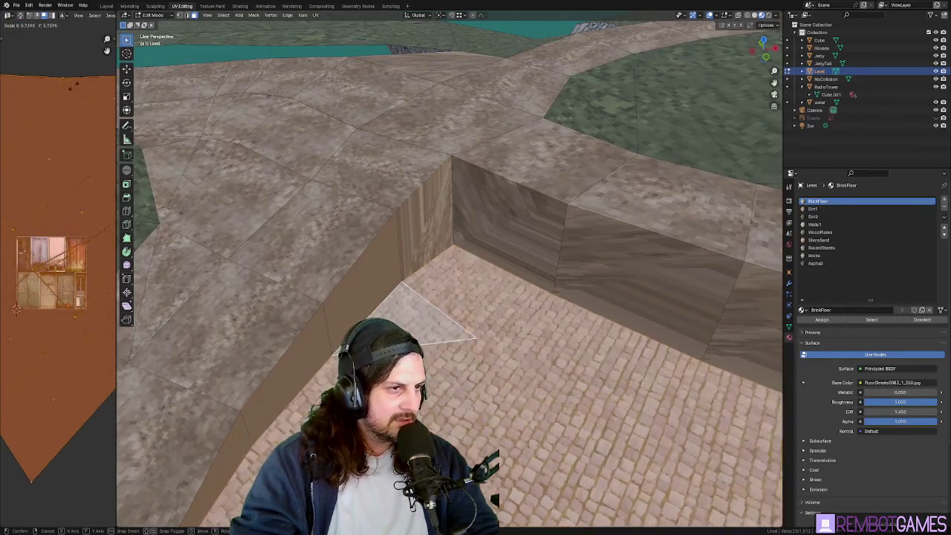
pyautogui.moveTo(521, 297)
pyautogui.mouseDown(button='middle')
pyautogui.moveTo(625, 286)
pyautogui.moveTo(536, 292)
pyautogui.moveTo(431, 251)
pyautogui.moveTo(461, 271)
pyautogui.moveTo(441, 264)
pyautogui.mouseUp(button='middle')
pyautogui.press('Tab')
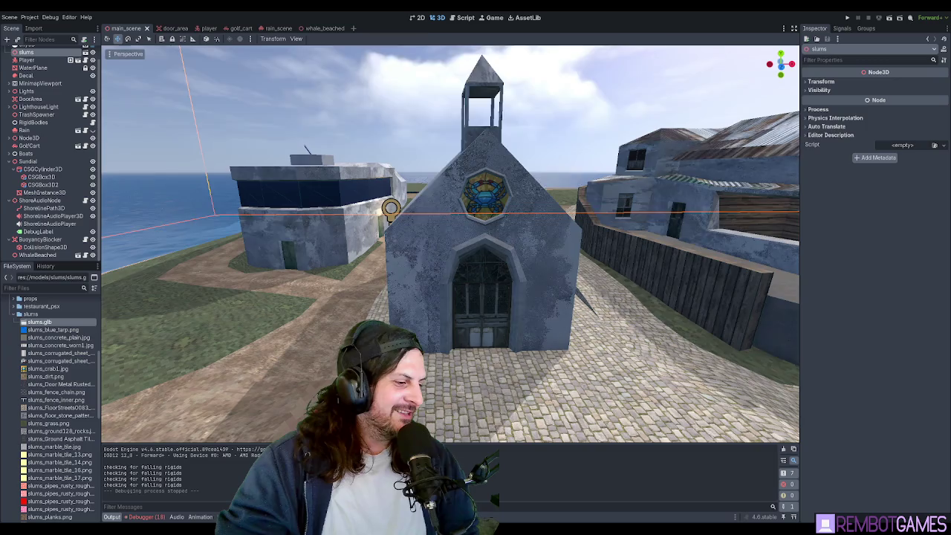
# Step: Filter files by 'WHALE', open whale_beached.tscn and orbit around the whale
pyautogui.scroll(2, 44, 357)
pyautogui.scroll(2, 37, 327)
pyautogui.write('WHALE')
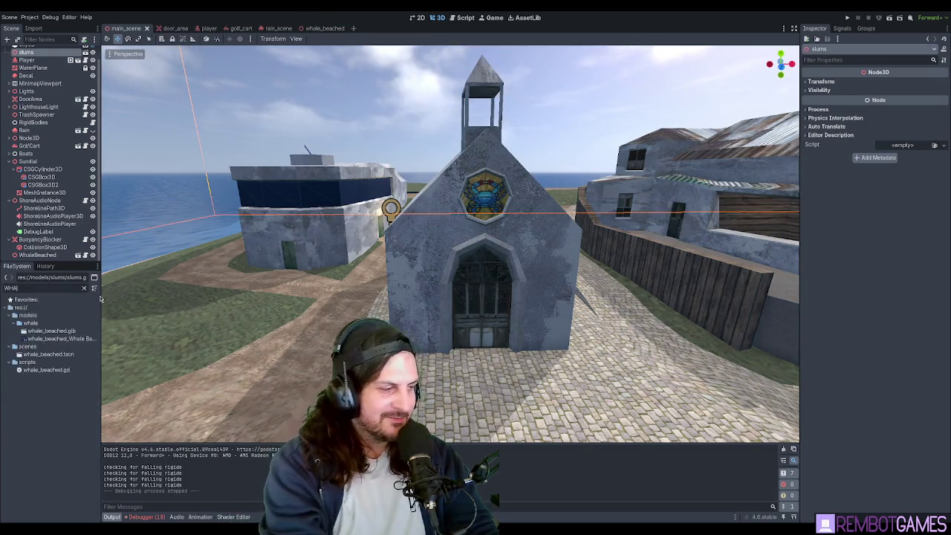
pyautogui.doubleClick(43, 357)
pyautogui.scroll(3, 403, 307)
pyautogui.scroll(-4, 404, 308)
pyautogui.click(404, 307)
pyautogui.moveTo(403, 308)
pyautogui.mouseDown(button='middle')
pyautogui.moveTo(583, 292)
pyautogui.moveTo(545, 257)
pyautogui.moveTo(496, 261)
pyautogui.moveTo(589, 274)
pyautogui.moveTo(477, 282)
pyautogui.moveTo(385, 272)
pyautogui.moveTo(476, 313)
pyautogui.moveTo(469, 303)
pyautogui.moveTo(538, 285)
pyautogui.mouseUp(button='middle')
pyautogui.scroll(2, 401, 274)
pyautogui.scroll(-2, 519, 296)
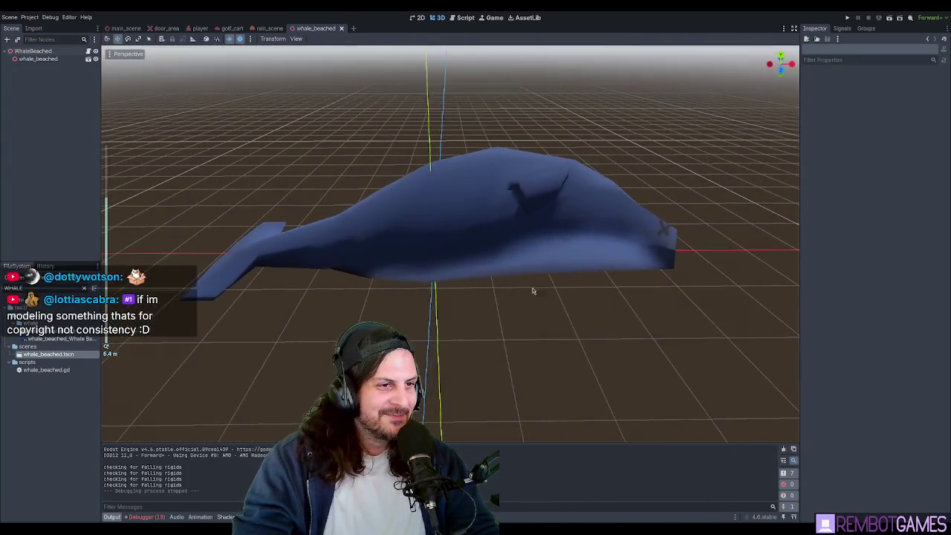
# Step: Open rat_rigid.tscn from the rain scene and orbit around the rat
pyautogui.click(269, 29)
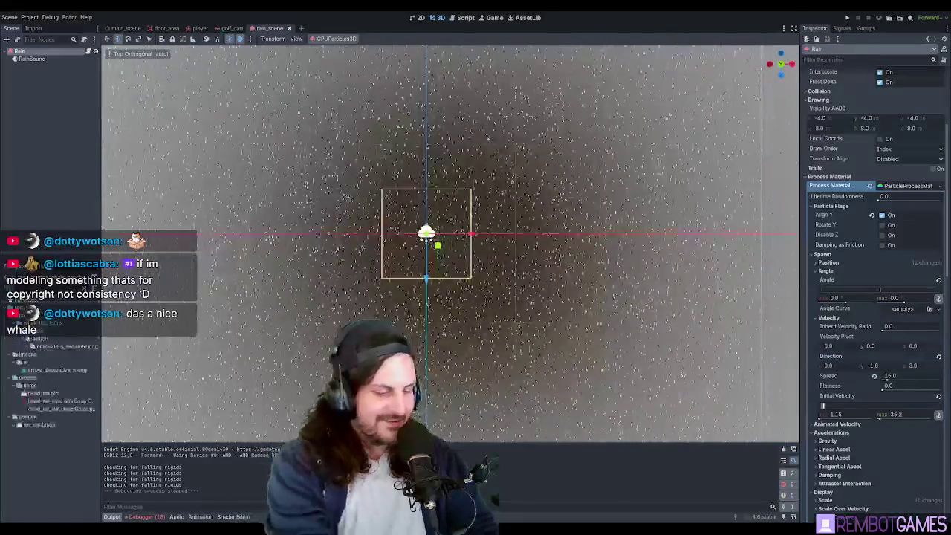
pyautogui.click(39, 425)
pyautogui.doubleClick(39, 425)
pyautogui.moveTo(416, 327)
pyautogui.mouseDown(button='middle')
pyautogui.moveTo(427, 347)
pyautogui.moveTo(416, 312)
pyautogui.moveTo(422, 289)
pyautogui.moveTo(401, 234)
pyautogui.moveTo(400, 121)
pyautogui.moveTo(540, 299)
pyautogui.moveTo(632, 304)
pyautogui.moveTo(487, 322)
pyautogui.moveTo(521, 313)
pyautogui.moveTo(612, 336)
pyautogui.moveTo(628, 356)
pyautogui.moveTo(458, 356)
pyautogui.mouseUp(button='middle')
pyautogui.scroll(4, 429, 352)
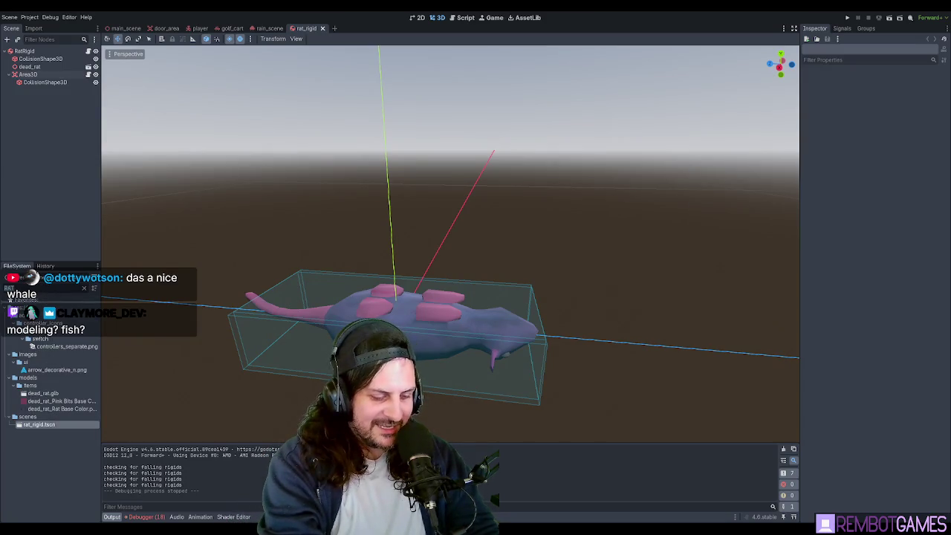
# Step: Filter for 'fish', open fish_rigid.tscn and bird_rigid.tscn, and orbit each model
pyautogui.write('fish')
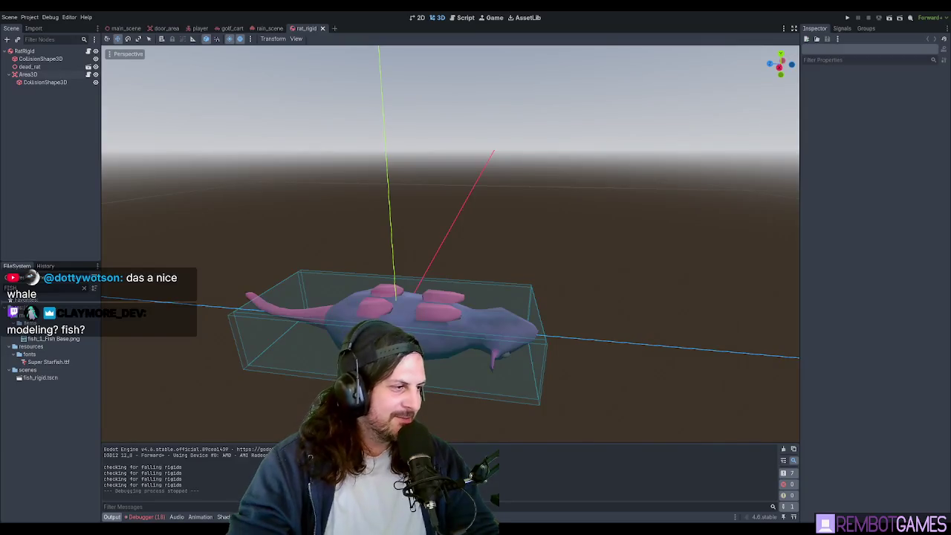
pyautogui.doubleClick(40, 377)
pyautogui.scroll(3, 459, 266)
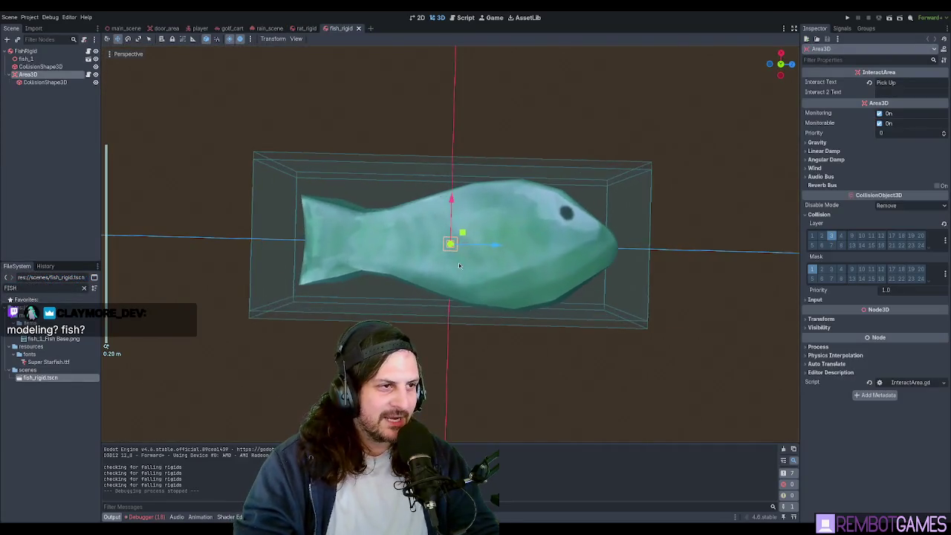
pyautogui.moveTo(459, 265)
pyautogui.mouseDown(button='middle')
pyautogui.moveTo(416, 146)
pyautogui.moveTo(470, 169)
pyautogui.moveTo(323, 192)
pyautogui.moveTo(464, 274)
pyautogui.mouseUp(button='middle')
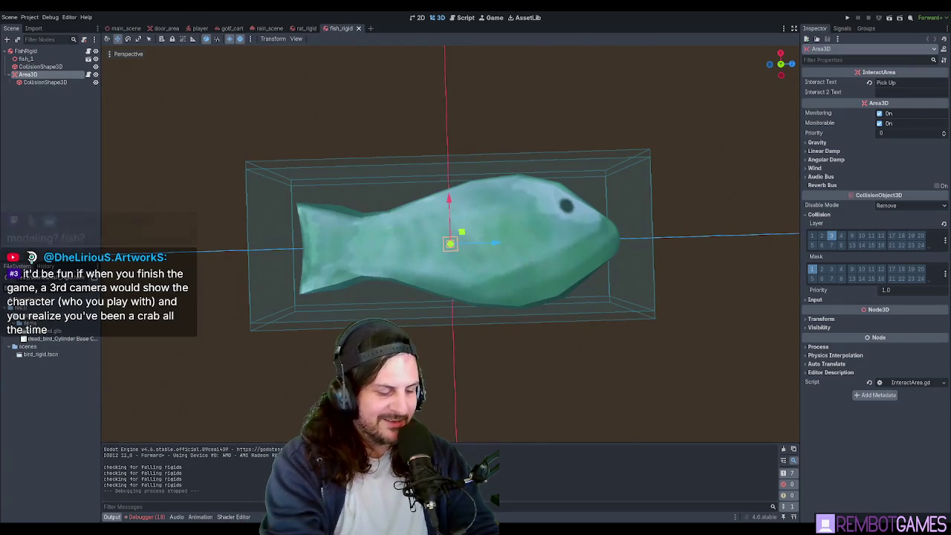
pyautogui.doubleClick(40, 354)
pyautogui.moveTo(355, 206)
pyautogui.mouseDown(button='middle')
pyautogui.moveTo(412, 286)
pyautogui.moveTo(400, 224)
pyautogui.moveTo(509, 230)
pyautogui.moveTo(533, 208)
pyautogui.moveTo(526, 173)
pyautogui.moveTo(400, 188)
pyautogui.moveTo(463, 219)
pyautogui.moveTo(420, 211)
pyautogui.moveTo(428, 206)
pyautogui.moveTo(398, 306)
pyautogui.moveTo(473, 272)
pyautogui.mouseUp(button='middle')
pyautogui.scroll(3, 416, 307)
pyautogui.scroll(-3, 400, 225)
pyautogui.scroll(2, 470, 177)
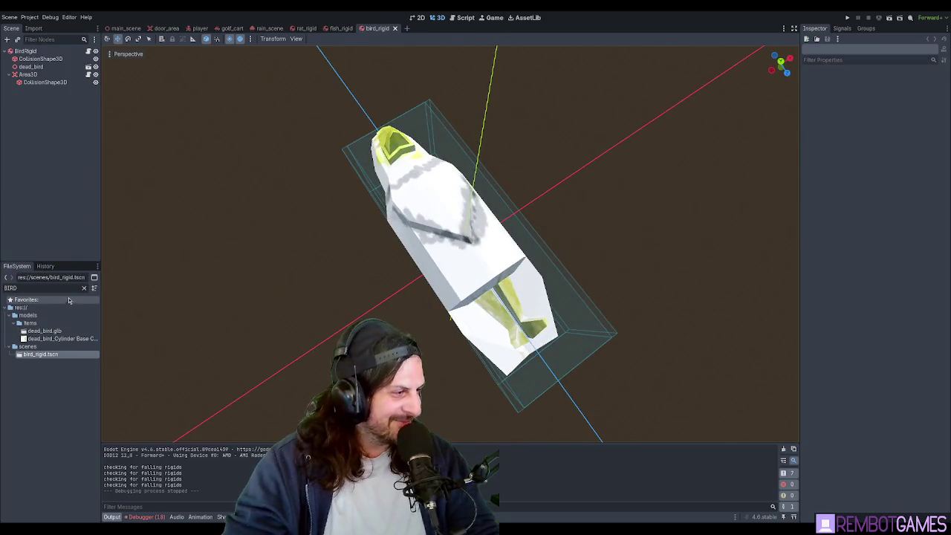
# Step: Clear the filter, return to the rain scene tab, then filter 'golf' and open golf_cart.tscn
pyautogui.click(85, 288)
pyautogui.click(341, 28)
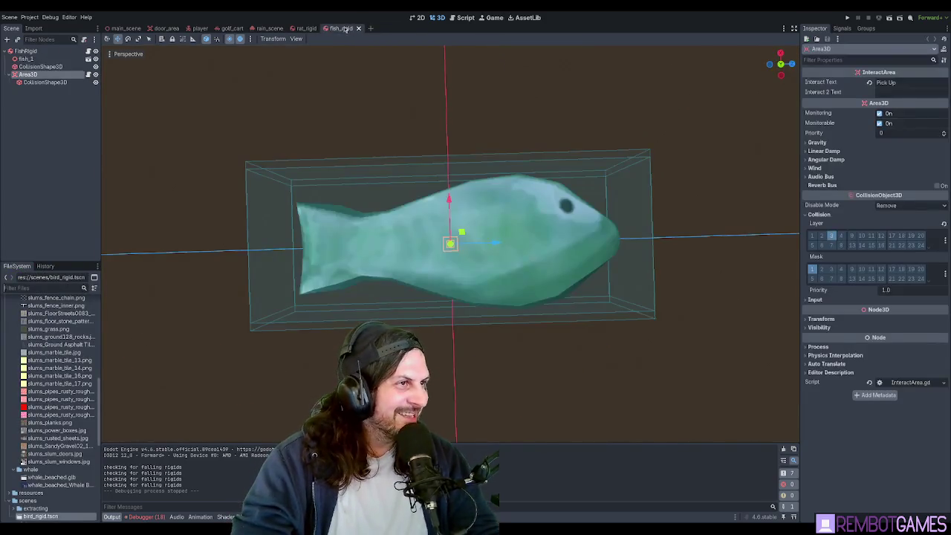
pyautogui.click(307, 28)
pyautogui.click(270, 28)
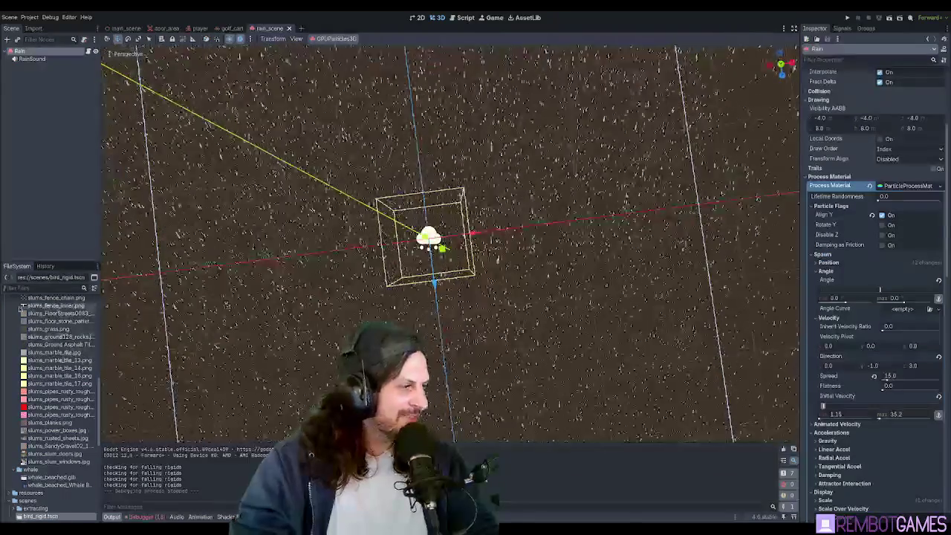
pyautogui.click(32, 288)
pyautogui.write('golf')
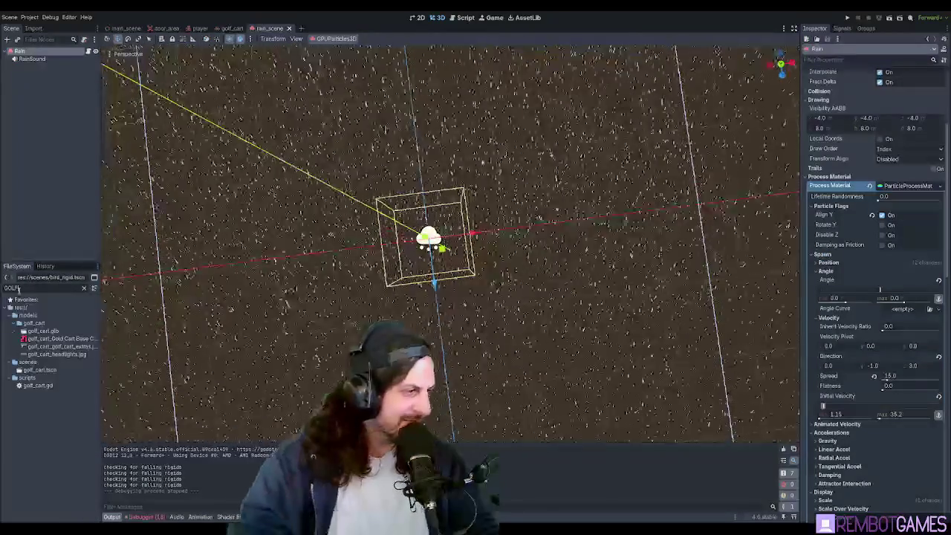
pyautogui.doubleClick(40, 369)
# Step: Orbit and zoom around the golf cart to inspect its model and side badges
pyautogui.click(386, 183)
pyautogui.moveTo(386, 184)
pyautogui.mouseDown(button='middle')
pyautogui.moveTo(422, 295)
pyautogui.moveTo(310, 305)
pyautogui.mouseUp(button='middle')
pyautogui.scroll(3, 422, 295)
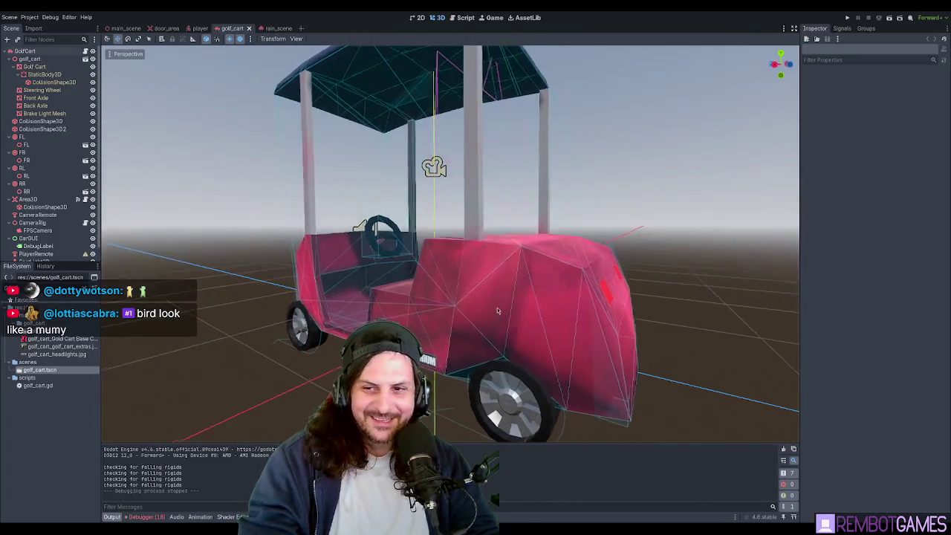
pyautogui.moveTo(497, 310); pyautogui.dragTo(512, 314, button='middle')
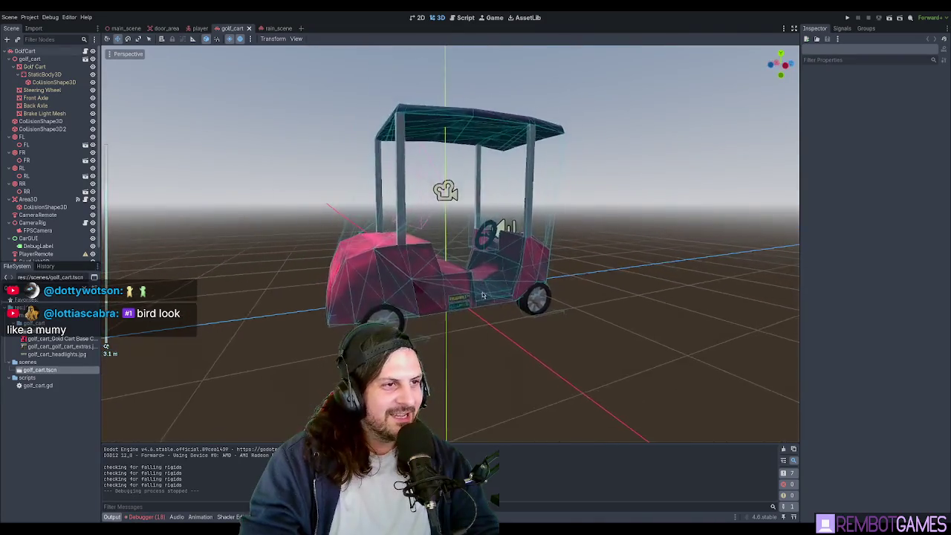
pyautogui.moveTo(445, 313)
pyautogui.mouseDown(button='middle')
pyautogui.moveTo(523, 264)
pyautogui.moveTo(523, 157)
pyautogui.moveTo(419, 267)
pyautogui.mouseUp(button='middle')
pyautogui.scroll(3, 483, 298)
pyautogui.scroll(2, 483, 297)
pyautogui.scroll(-3, 523, 264)
pyautogui.scroll(4, 524, 264)
pyautogui.scroll(-4, 411, 348)
pyautogui.moveTo(411, 348)
pyautogui.mouseDown(button='middle')
pyautogui.moveTo(448, 298)
pyautogui.moveTo(419, 291)
pyautogui.moveTo(541, 296)
pyautogui.moveTo(409, 266)
pyautogui.moveTo(451, 306)
pyautogui.mouseUp(button='middle')
pyautogui.scroll(1, 448, 298)
pyautogui.scroll(-2, 472, 280)
pyautogui.scroll(-2, 540, 295)
pyautogui.scroll(-1, 540, 296)
pyautogui.scroll(3, 428, 292)
pyautogui.scroll(-4, 428, 293)
pyautogui.scroll(-2, 473, 303)
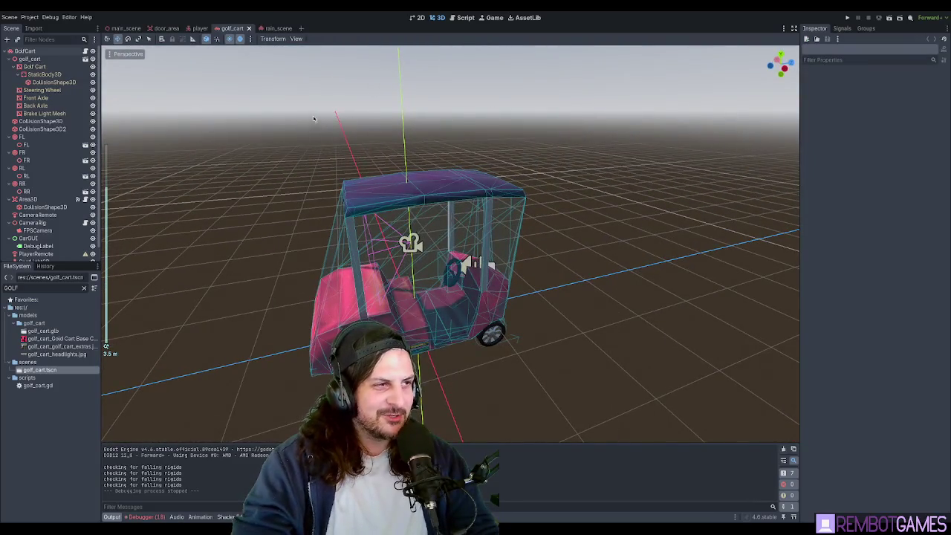
# Step: Close the rain_scene tab and return to the main town scene
pyautogui.click(247, 28)
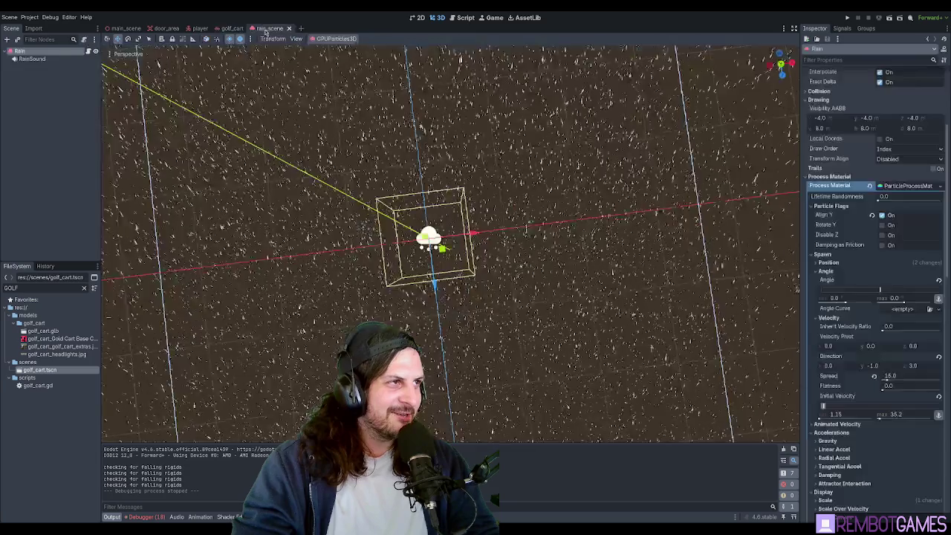
pyautogui.click(248, 28)
pyautogui.hotkey('ctrl', 'shift', 't')
pyautogui.click(116, 29)
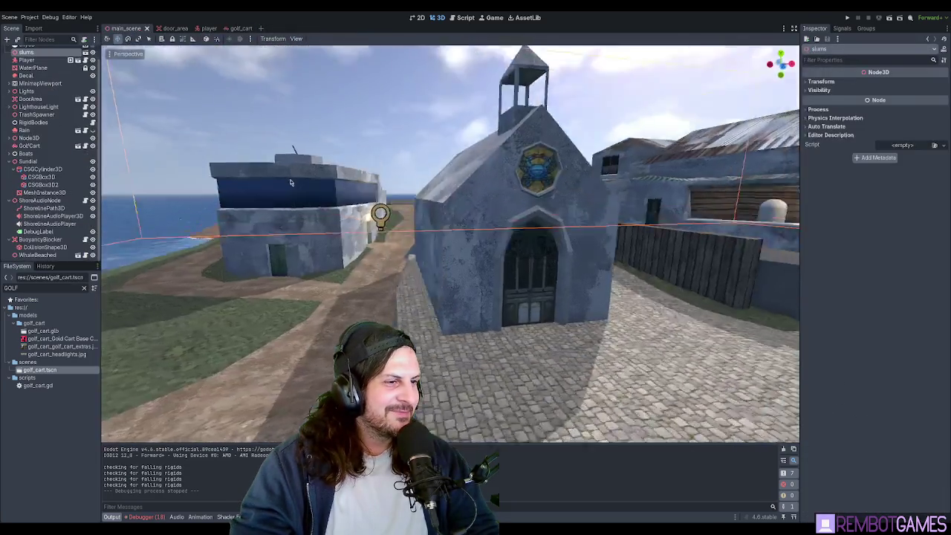
pyautogui.moveTo(416, 268)
pyautogui.mouseDown(button='middle')
pyautogui.moveTo(437, 293)
pyautogui.moveTo(418, 315)
pyautogui.moveTo(444, 260)
pyautogui.mouseUp(button='middle')
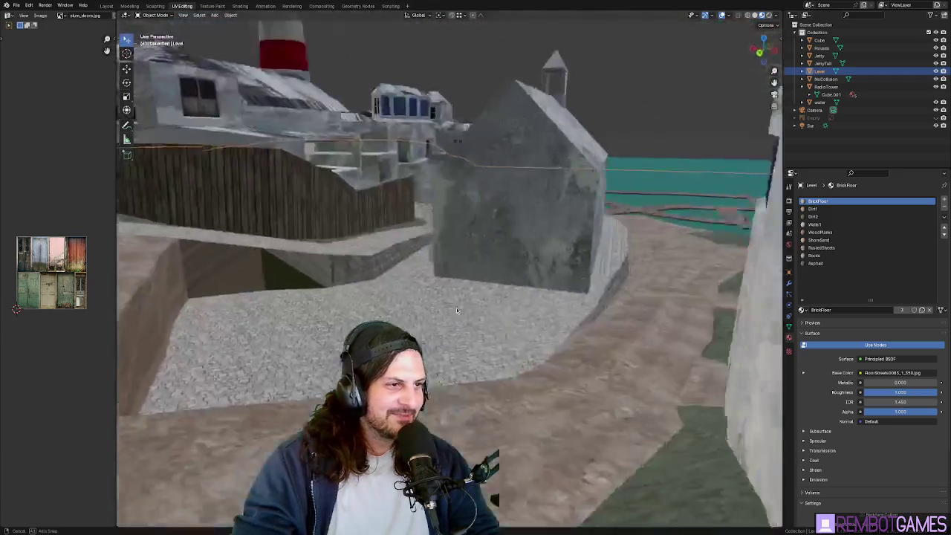
# Step: In Edit Mode, select the run of retaining wall faces and UV-unwrap them
pyautogui.moveTo(386, 282)
pyautogui.mouseDown(button='middle')
pyautogui.moveTo(368, 298)
pyautogui.moveTo(461, 290)
pyautogui.mouseUp(button='middle')
pyautogui.press('Tab')
pyautogui.click(474, 289)
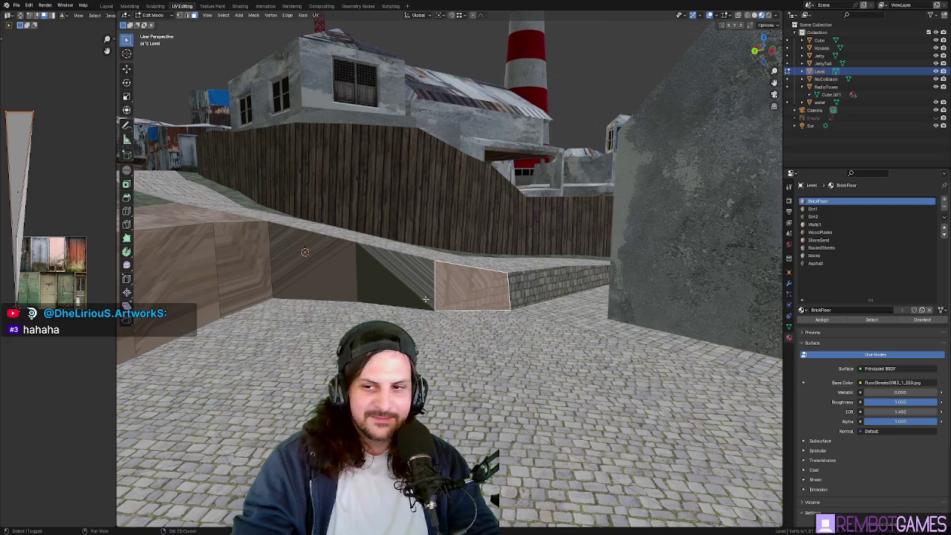
pyautogui.click(408, 288)
pyautogui.moveTo(408, 288)
pyautogui.mouseDown(button='middle')
pyautogui.moveTo(263, 260)
pyautogui.moveTo(484, 288)
pyautogui.moveTo(454, 264)
pyautogui.moveTo(472, 249)
pyautogui.moveTo(416, 256)
pyautogui.mouseUp(button='middle')
pyautogui.keyDown('ctrl'); pyautogui.click(264, 260); pyautogui.keyUp('ctrl')
pyautogui.press('u')
pyautogui.click(471, 249)
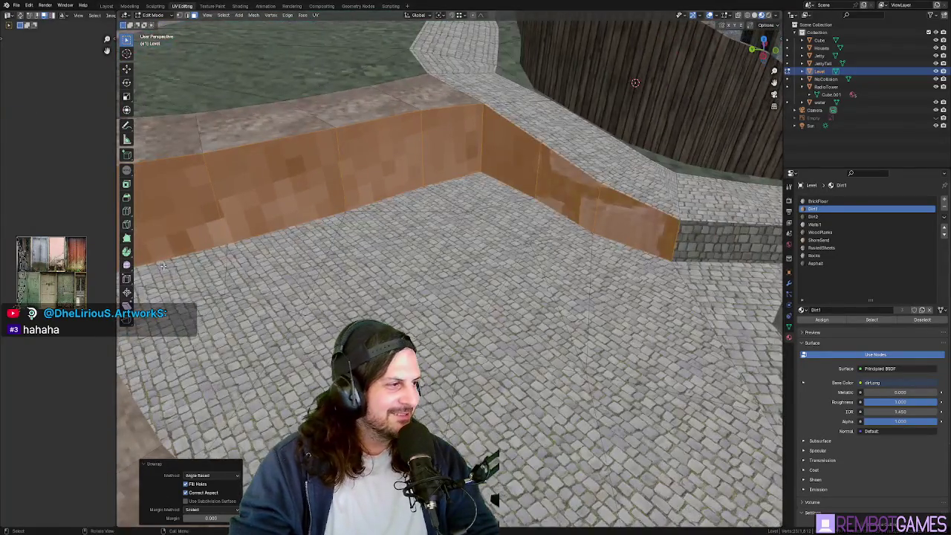
# Step: Assign BrickFloor to the wall faces, then scale and move their UVs
pyautogui.click(817, 202)
pyautogui.click(822, 320)
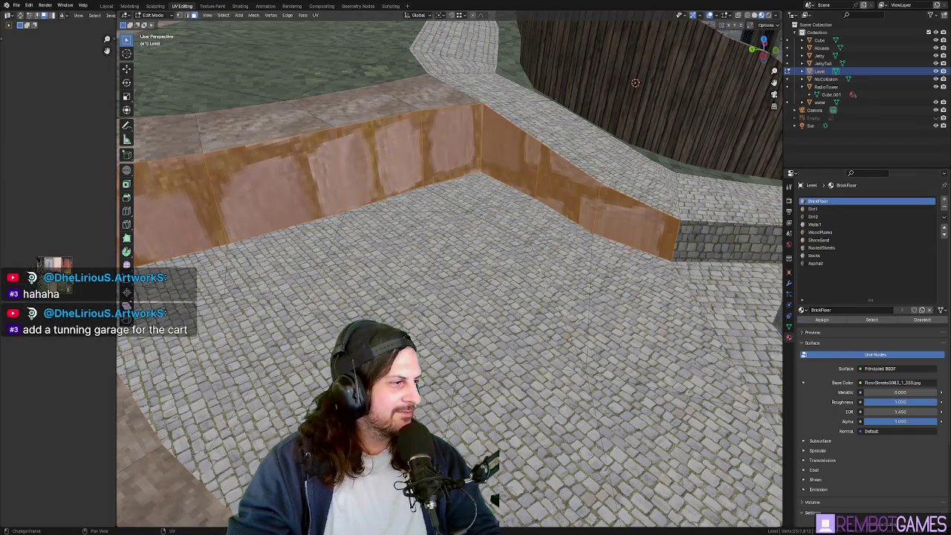
pyautogui.press('s')
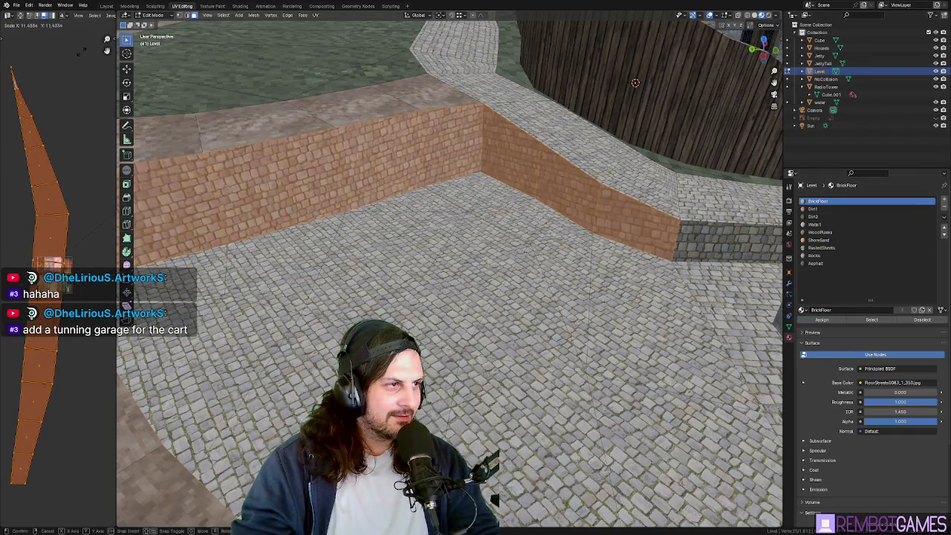
pyautogui.click(69, 96)
pyautogui.press('g')
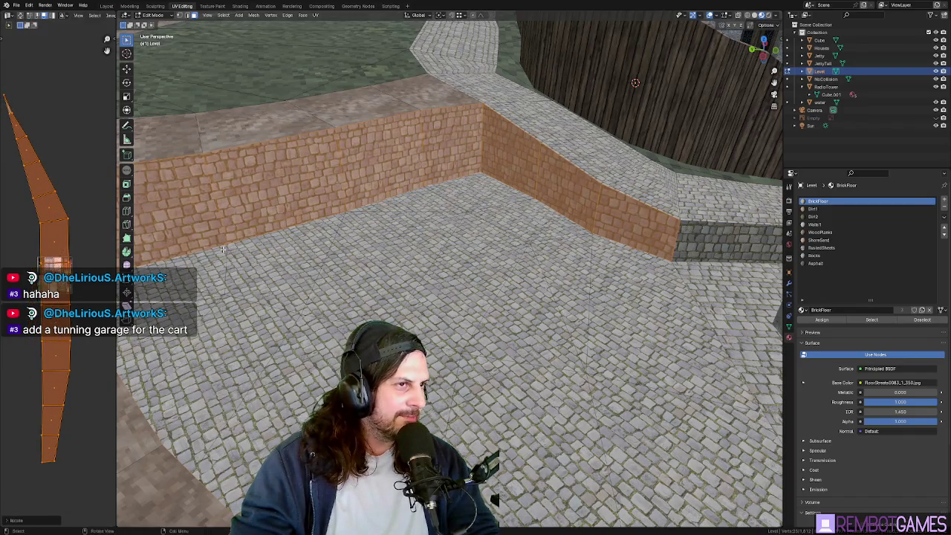
pyautogui.moveTo(170, 245); pyautogui.dragTo(521, 295, button='middle')
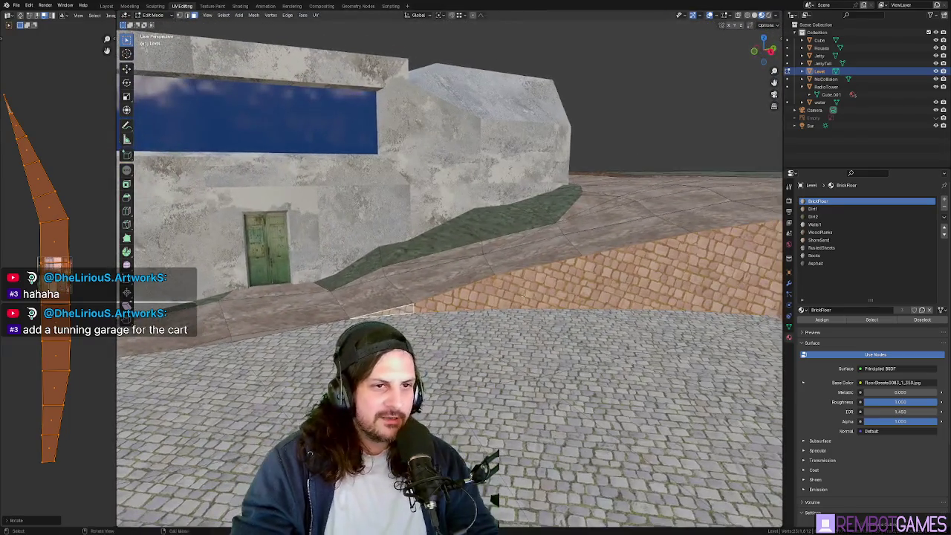
# Step: Straighten all the wall UVs into a vertical strip
pyautogui.click(58, 275)
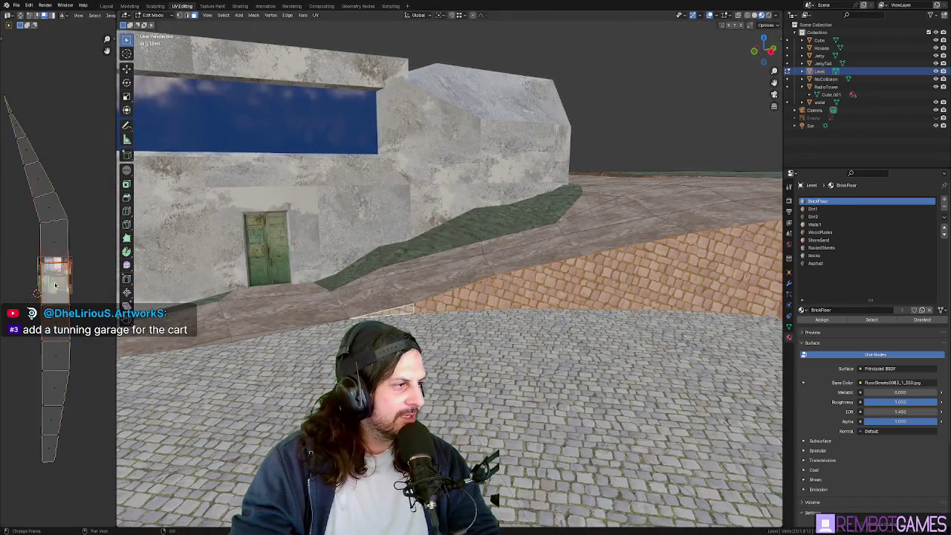
pyautogui.rightClick(59, 275)
pyautogui.click(44, 292)
pyautogui.press('a')
pyautogui.rightClick(52, 290)
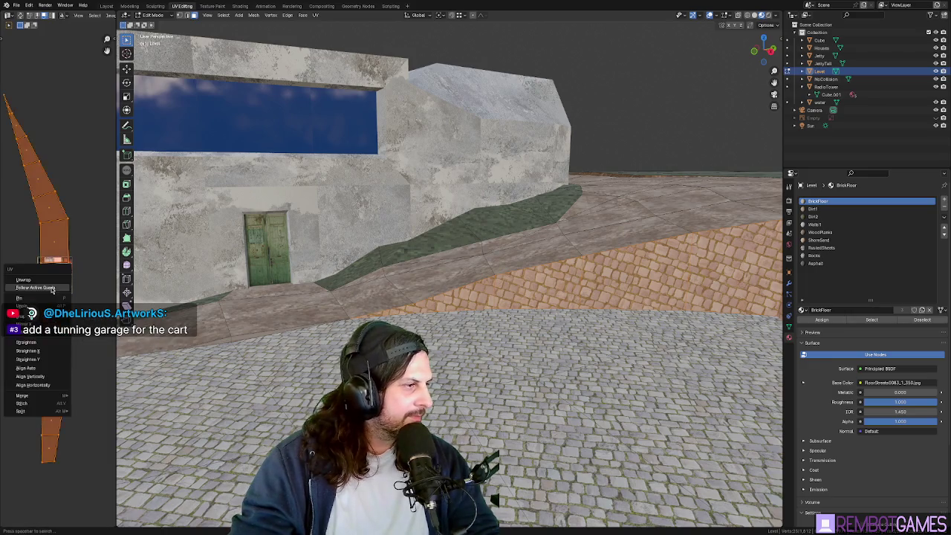
pyautogui.click(53, 289)
pyautogui.click(22, 158)
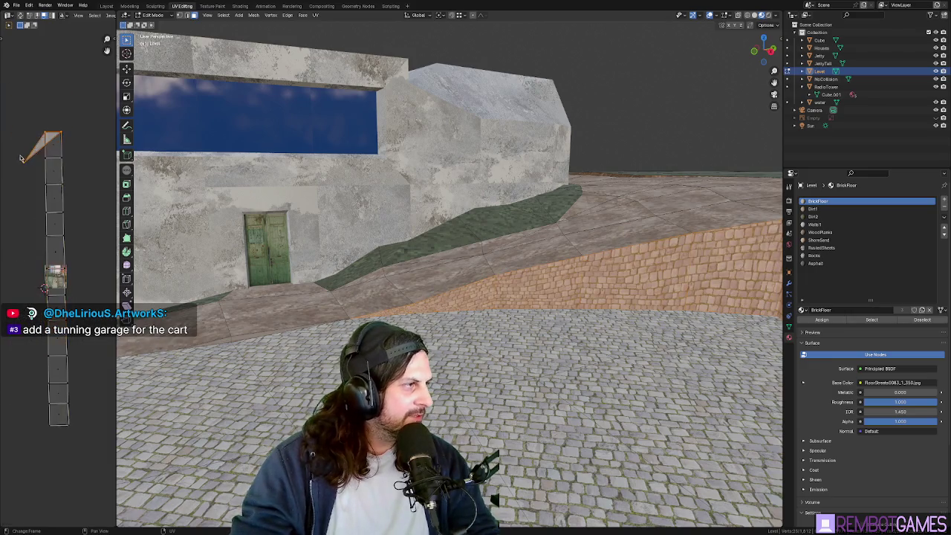
# Step: Move the top UV vertex upward, then return to Object Mode
pyautogui.press('g')
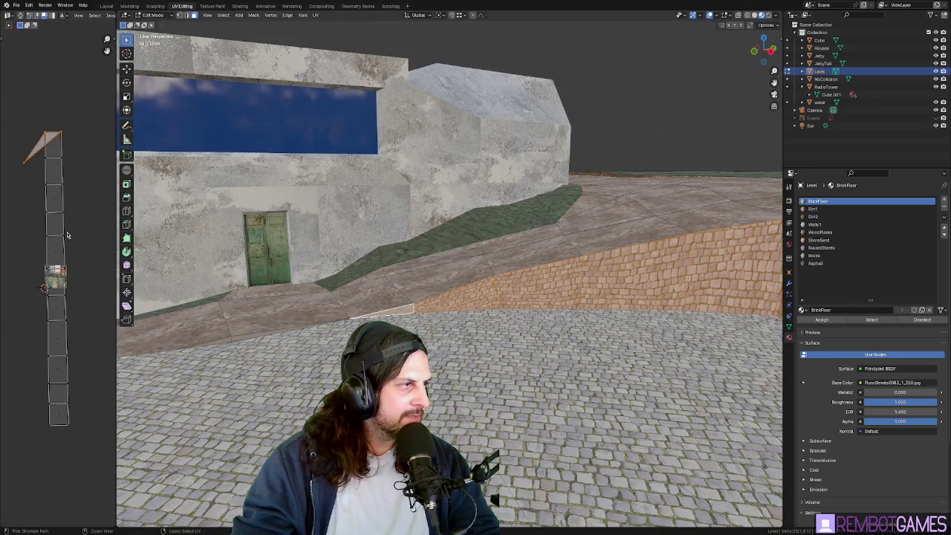
pyautogui.hotkey('ctrl', 'z')
pyautogui.hotkey('ctrl', 'z')
pyautogui.hotkey('ctrl', 'z')
pyautogui.hotkey('ctrl', 'shift', 'z')
pyautogui.hotkey('ctrl', 'shift', 'z')
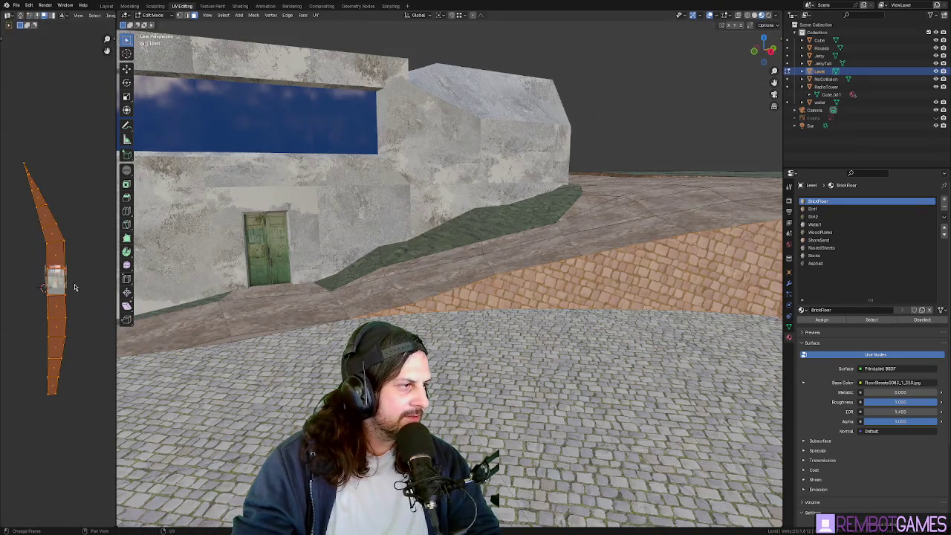
pyautogui.press('Tab')
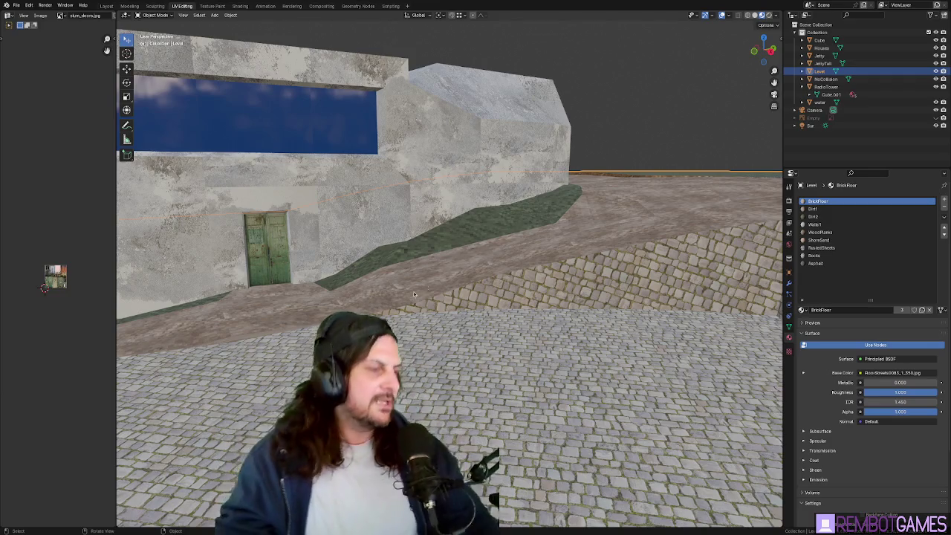
# Step: Widen the 3D viewport and re-enter Edit Mode on the Level mesh
pyautogui.moveTo(116, 139); pyautogui.dragTo(85, 140)
pyautogui.moveTo(320, 293)
pyautogui.mouseDown(button='middle')
pyautogui.moveTo(376, 295)
pyautogui.moveTo(449, 273)
pyautogui.moveTo(374, 257)
pyautogui.moveTo(456, 276)
pyautogui.moveTo(395, 170)
pyautogui.moveTo(426, 193)
pyautogui.mouseUp(button='middle')
pyautogui.press('Tab')
# Step: Orbit around the brick-lined walls and cobblestone floor, including a top-down overview
pyautogui.scroll(3, 395, 170)
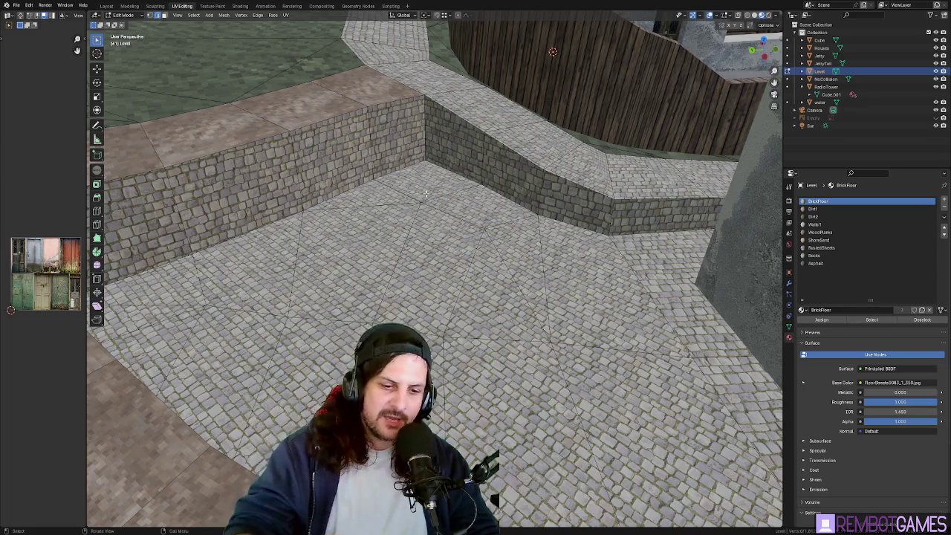
pyautogui.moveTo(325, 136); pyautogui.dragTo(337, 181, button='middle')
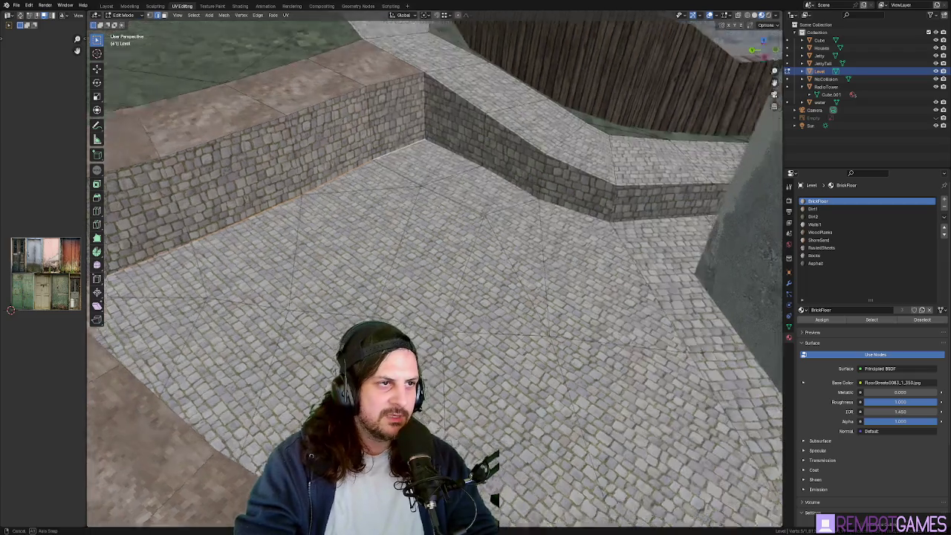
pyautogui.press('KP_7')
pyautogui.scroll(-5, 446, 163)
pyautogui.scroll(10, 447, 163)
pyautogui.moveTo(446, 163)
pyautogui.mouseDown(button='middle')
pyautogui.moveTo(360, 192)
pyautogui.moveTo(473, 267)
pyautogui.moveTo(439, 250)
pyautogui.mouseUp(button='middle')
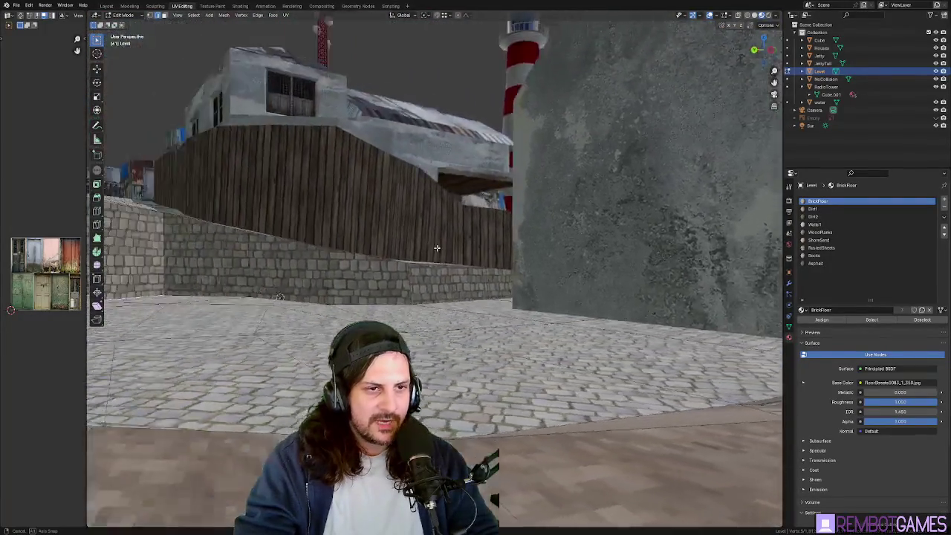
pyautogui.moveTo(439, 250)
pyautogui.mouseDown(button='middle')
pyautogui.moveTo(333, 343)
pyautogui.moveTo(486, 333)
pyautogui.mouseUp(button='middle')
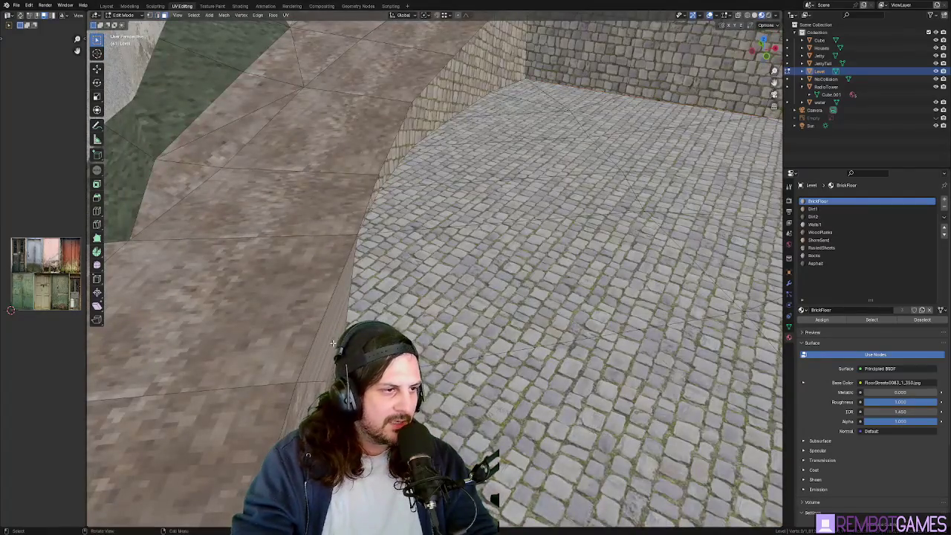
# Step: Assign the BrickFloor material to the curb faces along the brick wall
pyautogui.click(333, 342)
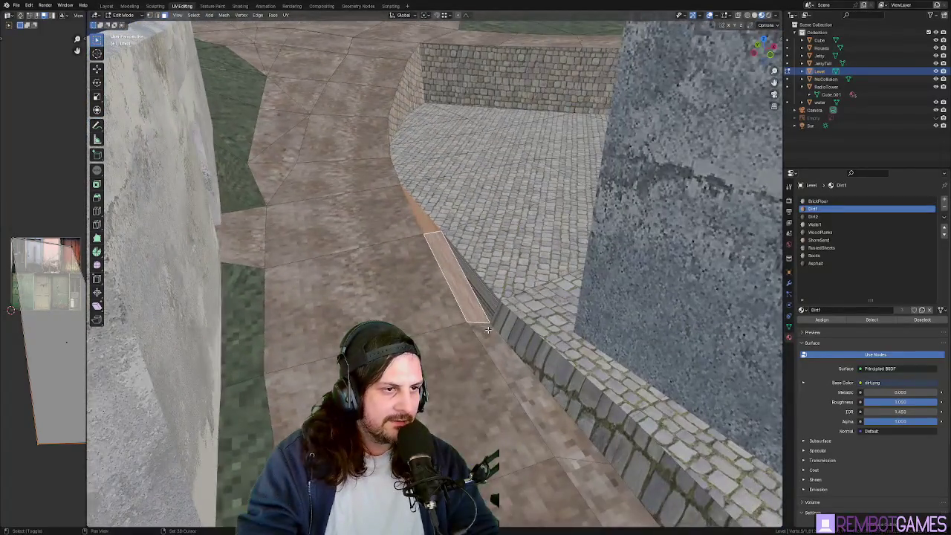
pyautogui.click(487, 308)
pyautogui.click(822, 320)
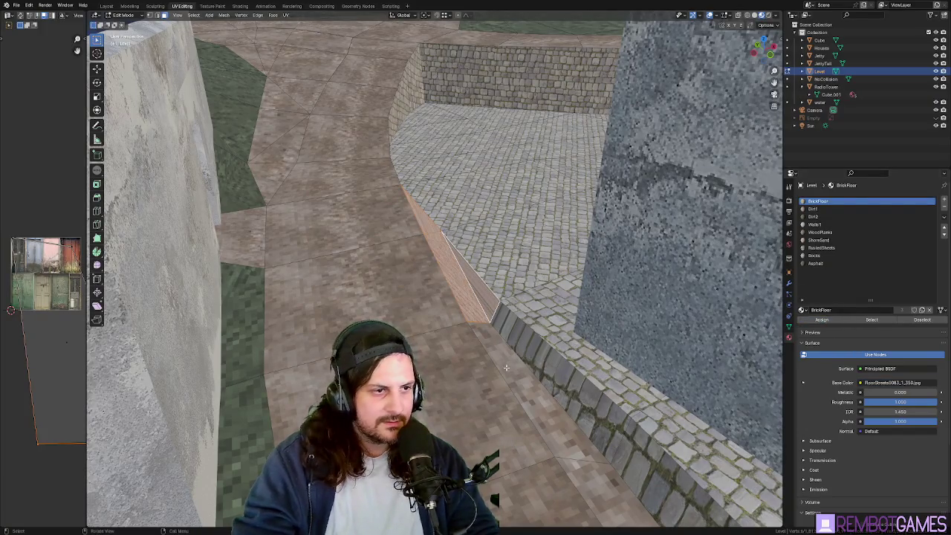
pyautogui.click(539, 394)
pyautogui.scroll(-5, 459, 416)
pyautogui.moveTo(446, 401)
pyautogui.mouseDown(button='middle')
pyautogui.moveTo(458, 416)
pyautogui.moveTo(624, 380)
pyautogui.mouseUp(button='middle')
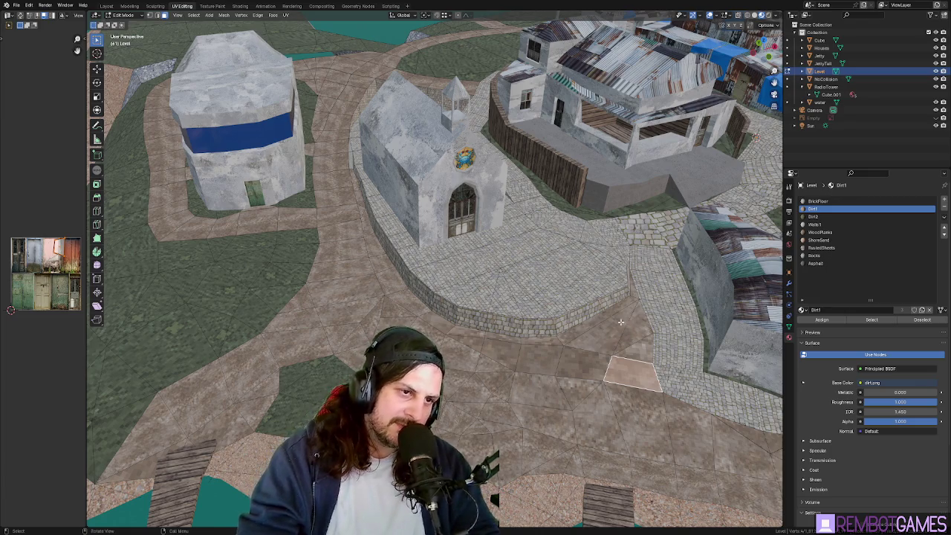
# Step: Select the run of dirt path faces below the church wall
pyautogui.keyDown('ctrl'); pyautogui.click(622, 322); pyautogui.keyUp('ctrl')
pyautogui.keyDown('ctrl'); pyautogui.click(623, 305); pyautogui.keyUp('ctrl')
pyautogui.moveTo(622, 305); pyautogui.dragTo(596, 316, button='middle')
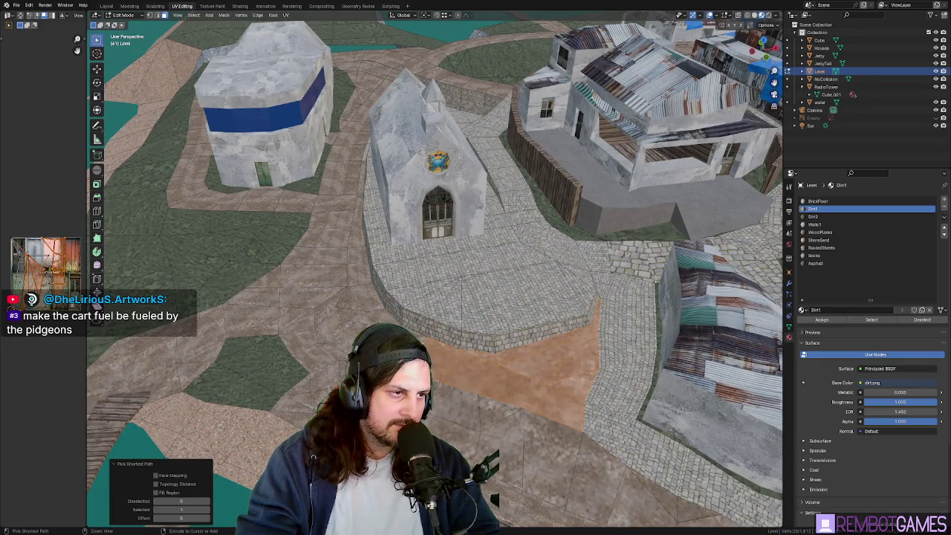
pyautogui.keyDown('ctrl'); pyautogui.click(333, 288); pyautogui.keyUp('ctrl')
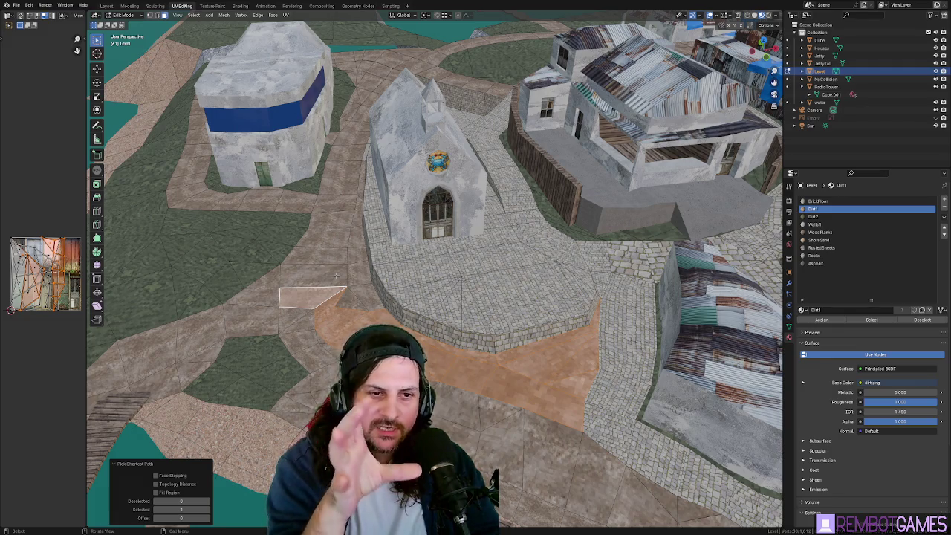
# Step: Join the dirt path triangles near the church into quads with Tris to Quads
pyautogui.moveTo(336, 276)
pyautogui.mouseDown(button='middle')
pyautogui.moveTo(349, 312)
pyautogui.moveTo(417, 323)
pyautogui.mouseUp(button='middle')
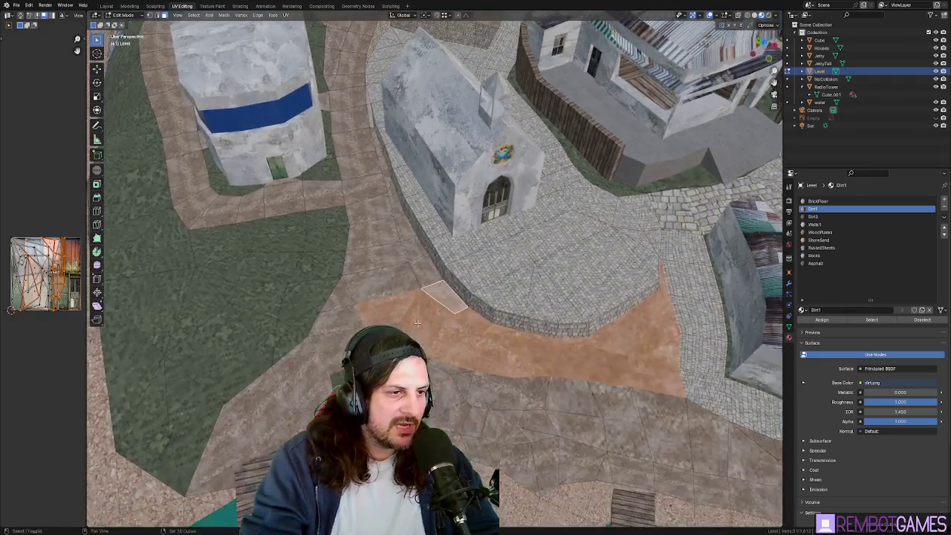
pyautogui.hotkey('alt', 'a')
pyautogui.rightClick(418, 318)
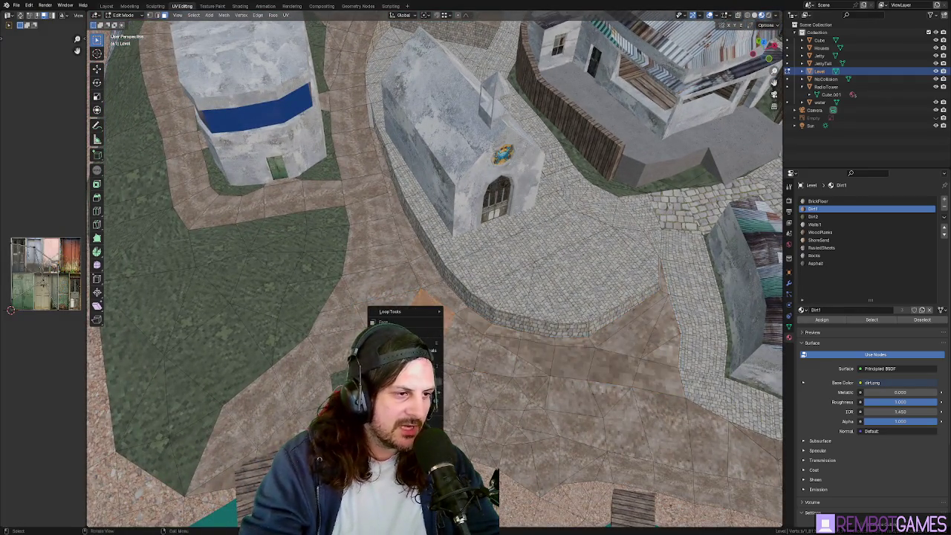
pyautogui.hotkey('alt', 'j')
pyautogui.scroll(3, 419, 318)
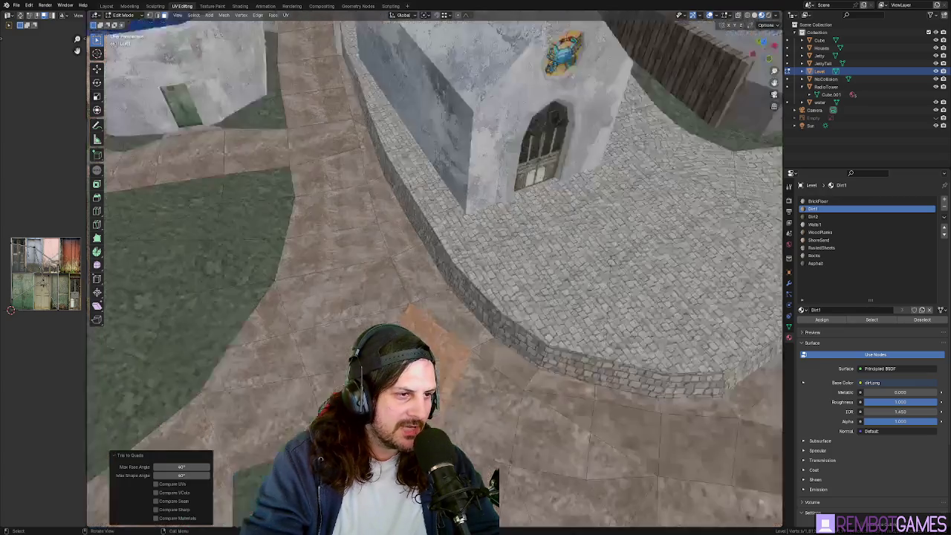
pyautogui.moveTo(419, 318); pyautogui.dragTo(439, 327, button='middle')
pyautogui.moveTo(454, 287)
pyautogui.mouseDown(button='middle')
pyautogui.moveTo(424, 341)
pyautogui.moveTo(442, 345)
pyautogui.moveTo(435, 337)
pyautogui.mouseUp(button='middle')
pyautogui.rightClick(424, 341)
pyautogui.click(424, 341)
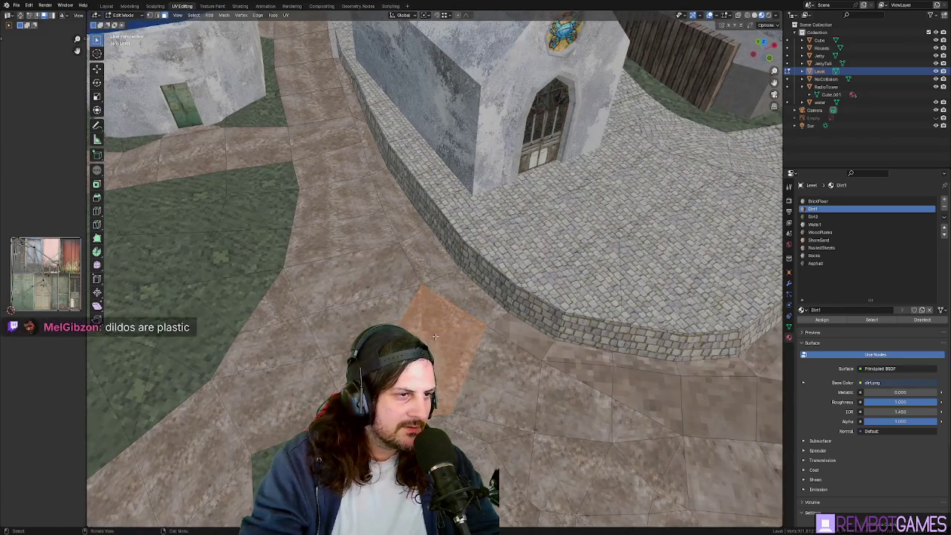
# Step: Select three thin path triangles and move them into a new position in top view
pyautogui.click(446, 345)
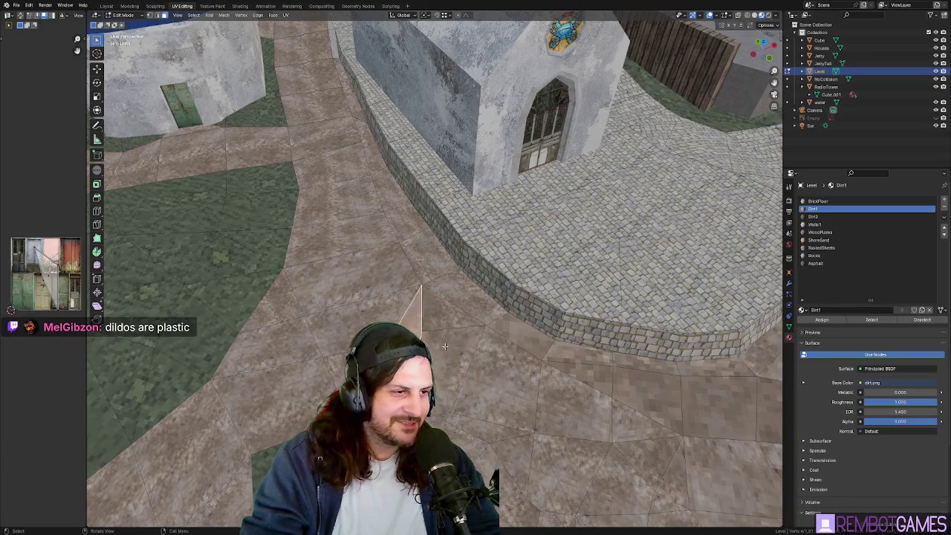
pyautogui.keyDown('shift'); pyautogui.click(440, 344); pyautogui.keyUp('shift')
pyautogui.keyDown('shift'); pyautogui.click(449, 322); pyautogui.keyUp('shift')
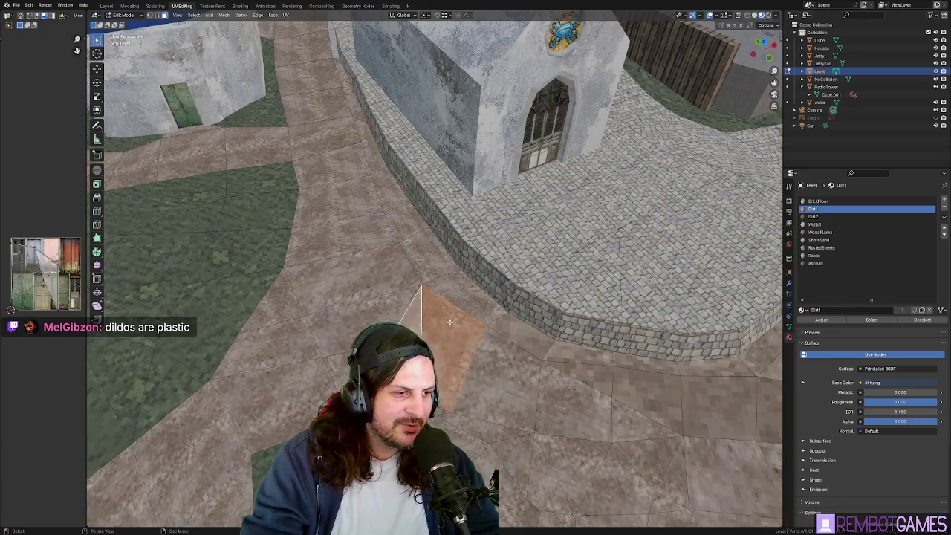
pyautogui.press('u')
pyautogui.click(450, 322)
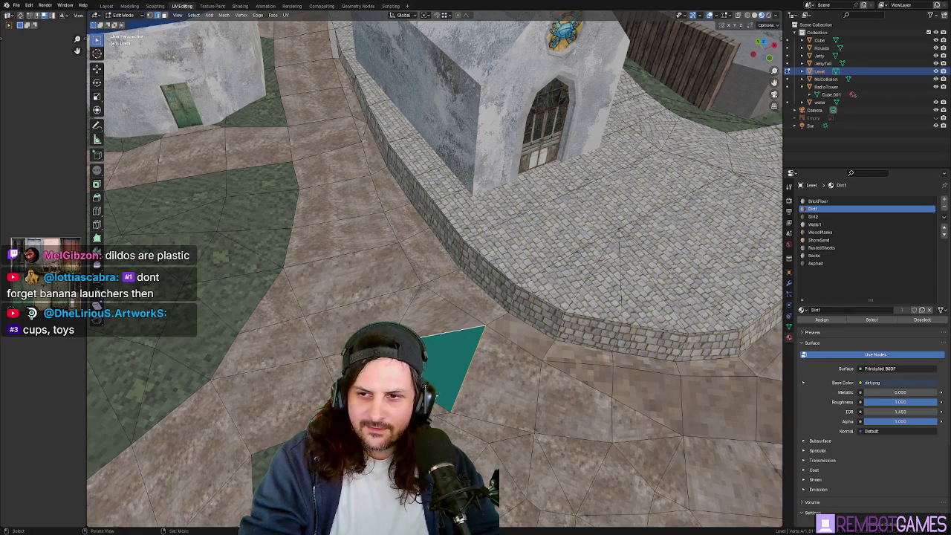
pyautogui.press('KP_7')
pyautogui.press('g')
pyautogui.click(459, 370)
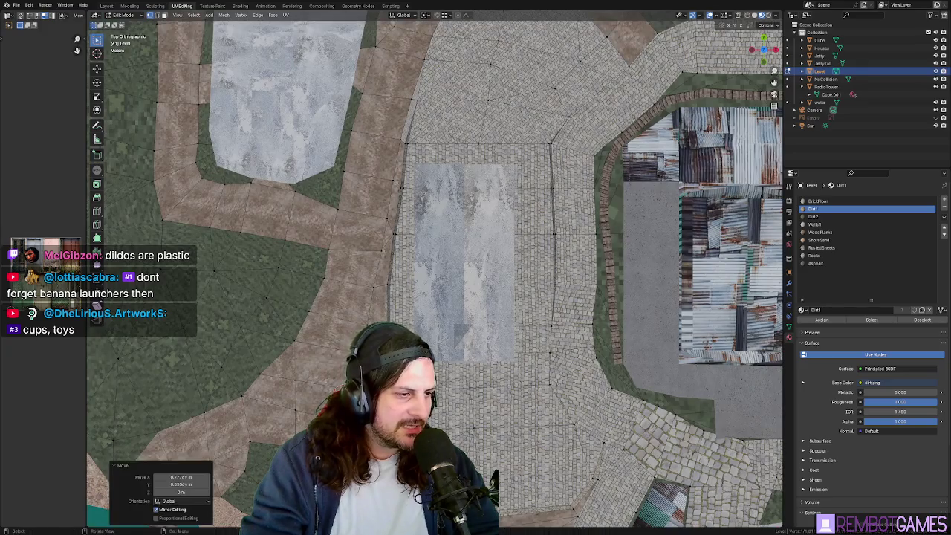
# Step: Check the edited face, then paint-select the path faces in front of the church
pyautogui.scroll(8, 446, 360)
pyautogui.moveTo(430, 349); pyautogui.dragTo(396, 221, button='middle')
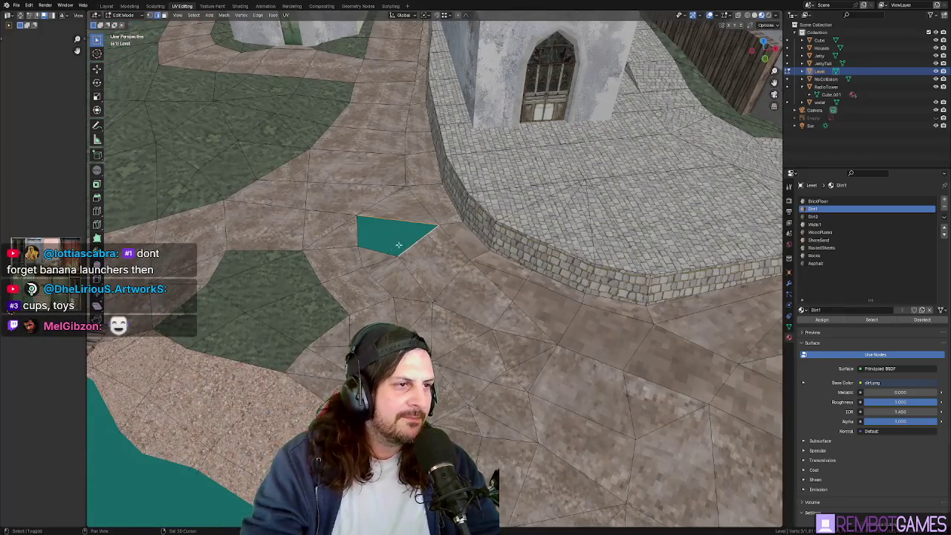
pyautogui.moveTo(380, 239); pyautogui.dragTo(444, 211, button='middle')
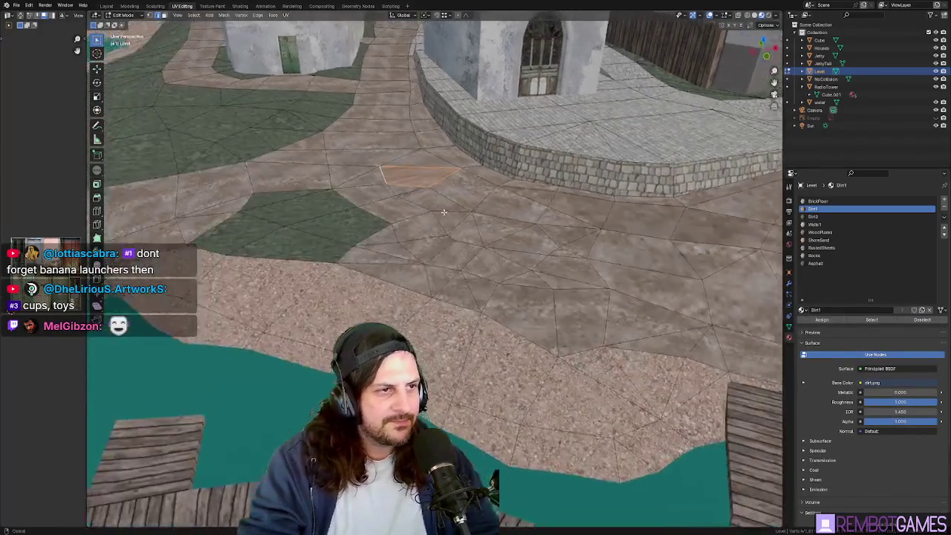
pyautogui.scroll(-4, 443, 212)
pyautogui.moveTo(444, 212)
pyautogui.mouseDown(button='middle')
pyautogui.moveTo(428, 266)
pyautogui.moveTo(320, 292)
pyautogui.mouseUp(button='middle')
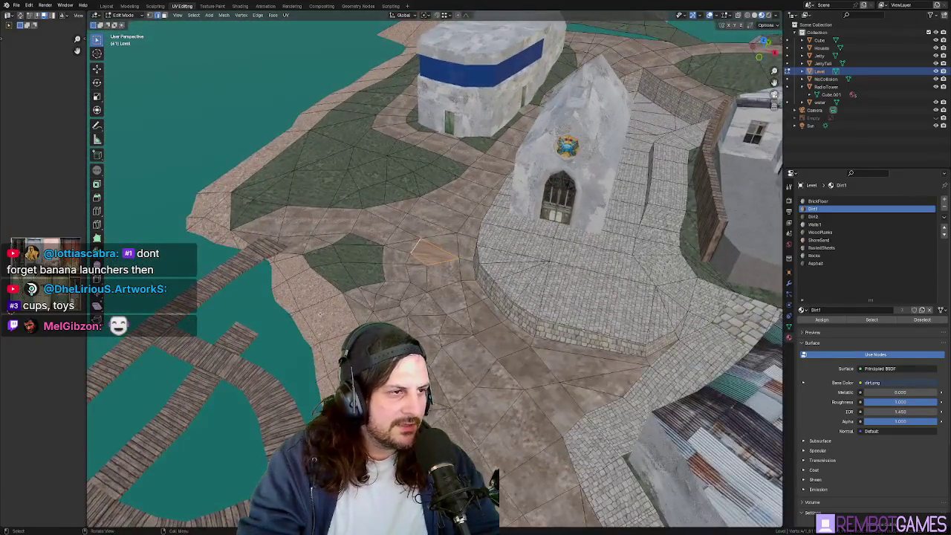
pyautogui.scroll(5, 342, 302)
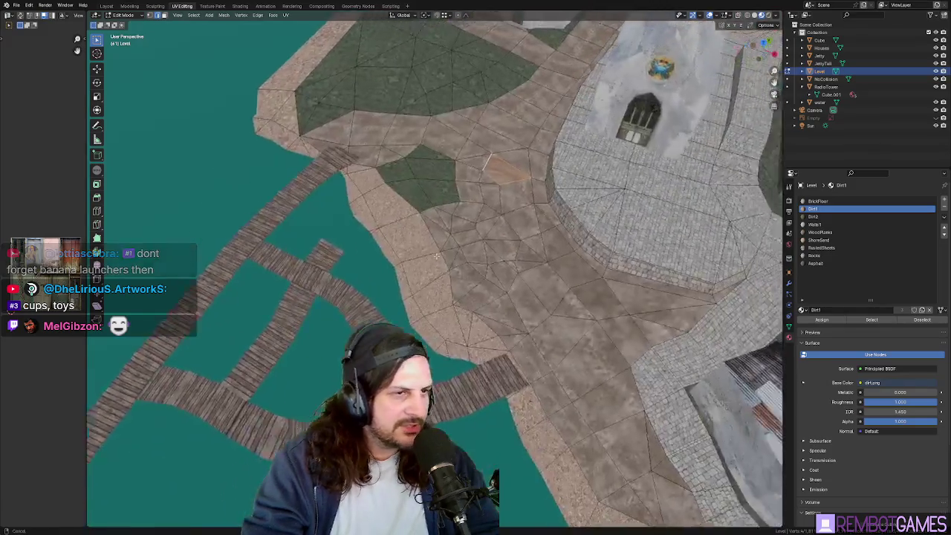
pyautogui.moveTo(343, 301)
pyautogui.mouseDown(button='middle')
pyautogui.moveTo(484, 221)
pyautogui.moveTo(468, 274)
pyautogui.moveTo(509, 273)
pyautogui.moveTo(467, 298)
pyautogui.mouseUp(button='middle')
pyautogui.scroll(-5, 468, 274)
pyautogui.scroll(4, 468, 274)
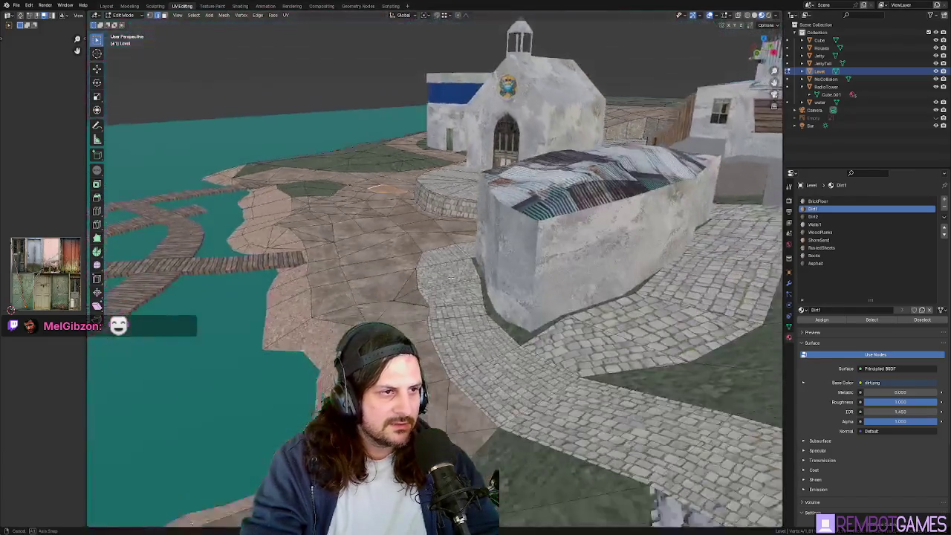
pyautogui.moveTo(451, 279); pyautogui.dragTo(455, 292, button='middle')
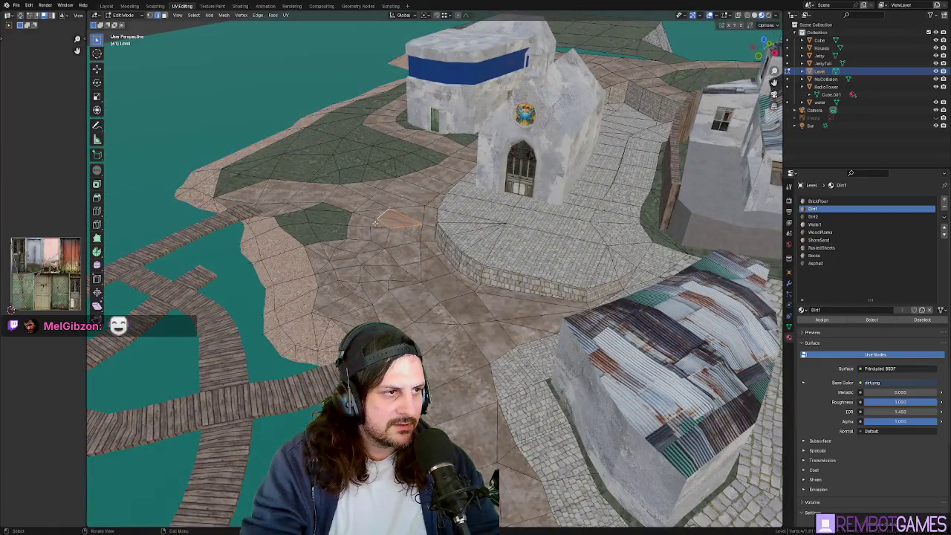
pyautogui.moveTo(383, 231); pyautogui.dragTo(446, 325)
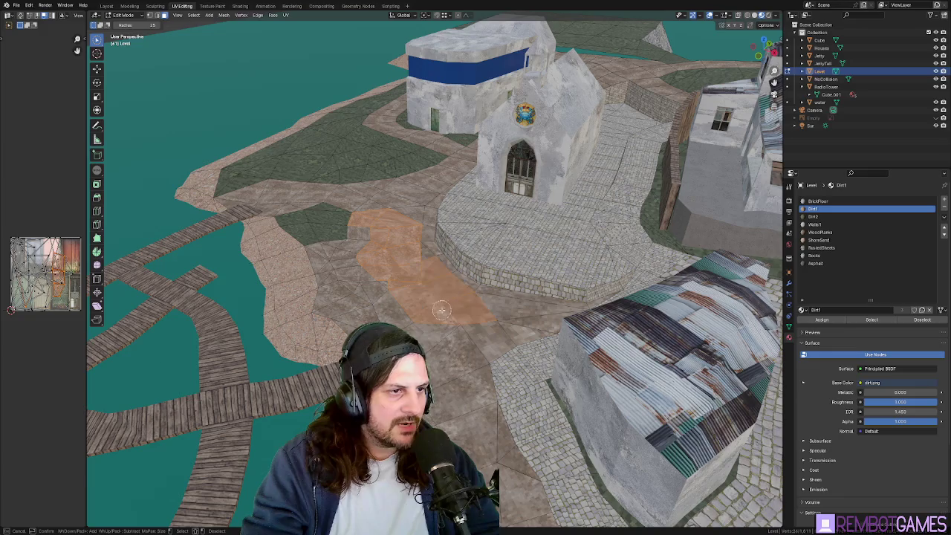
# Step: Circle-select the dirt path around the church courtyard to the blue-band house, removing strays
pyautogui.moveTo(452, 321)
pyautogui.mouseDown(button='middle')
pyautogui.moveTo(457, 266)
pyautogui.moveTo(443, 260)
pyautogui.mouseUp(button='middle')
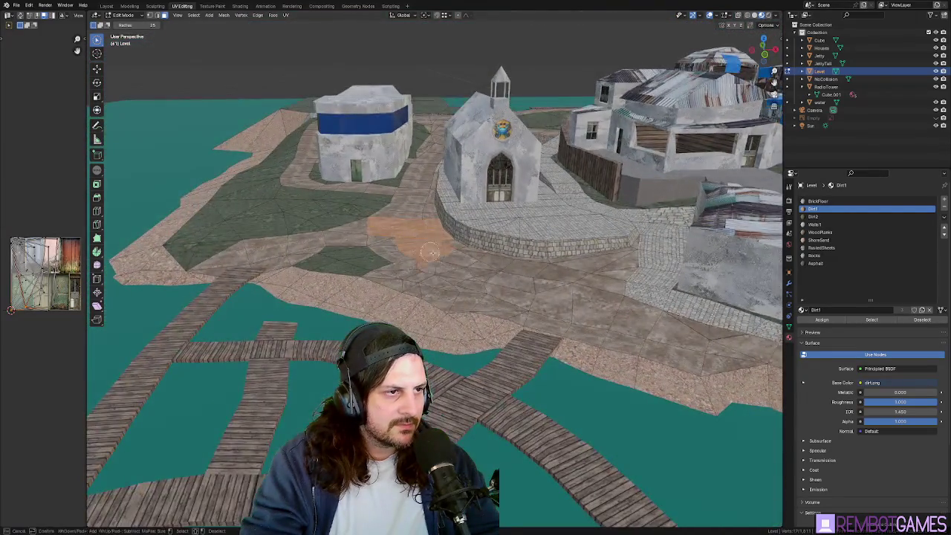
pyautogui.press('c')
pyautogui.moveTo(432, 277); pyautogui.dragTo(503, 269)
pyautogui.moveTo(506, 266); pyautogui.dragTo(590, 378, button='middle')
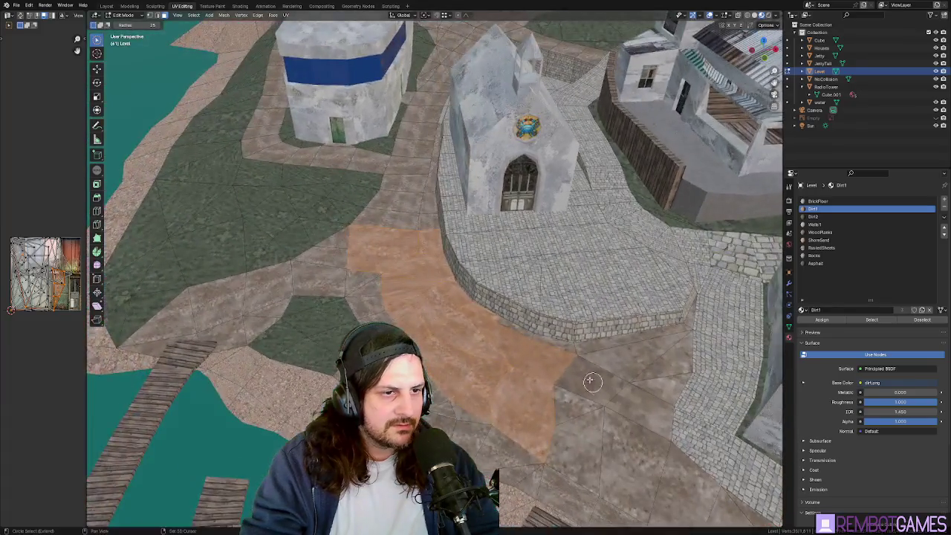
pyautogui.moveTo(590, 378); pyautogui.dragTo(602, 362)
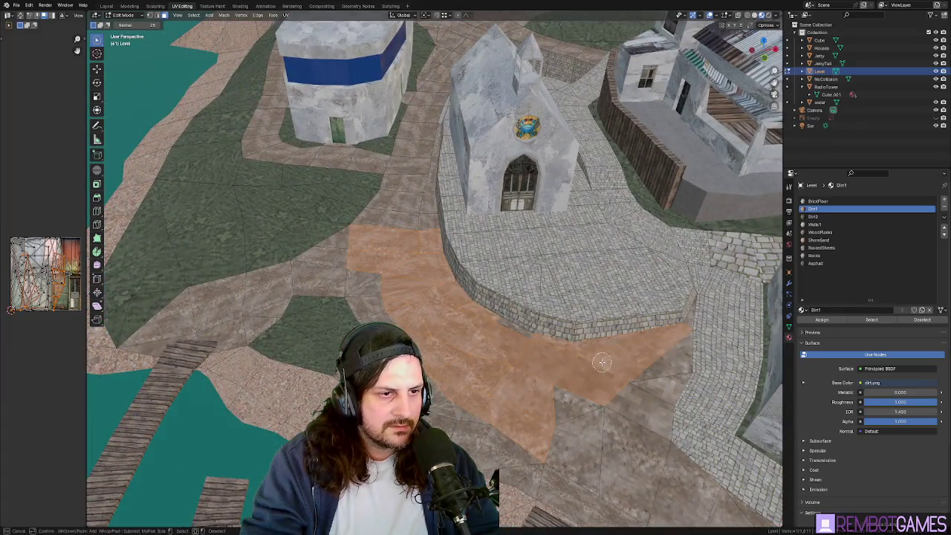
pyautogui.moveTo(702, 331); pyautogui.dragTo(691, 355)
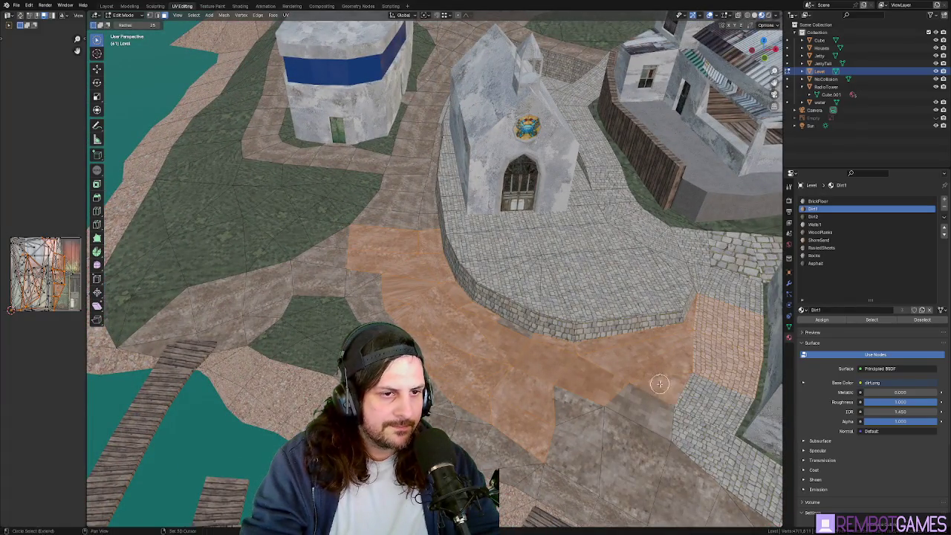
pyautogui.moveTo(659, 381); pyautogui.dragTo(616, 335, button='middle')
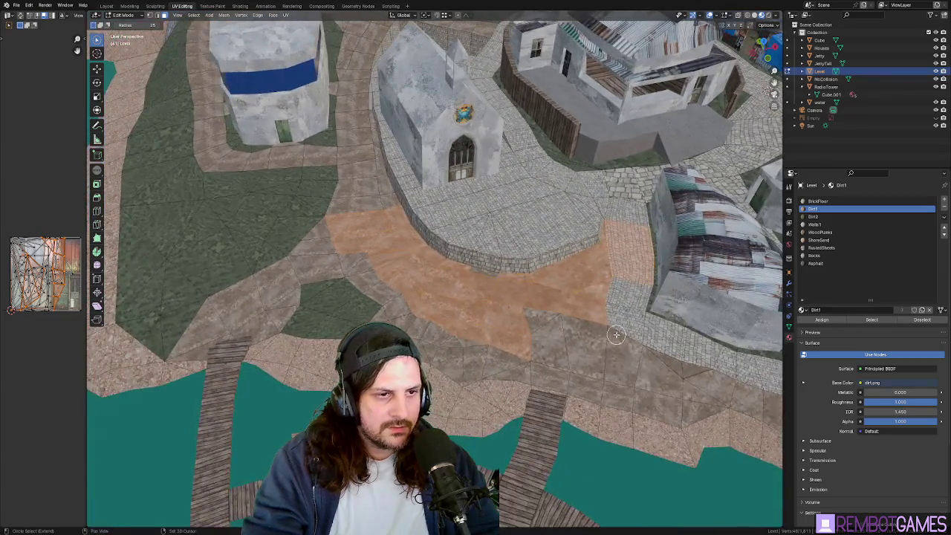
pyautogui.moveTo(637, 367); pyautogui.dragTo(572, 351, button='middle')
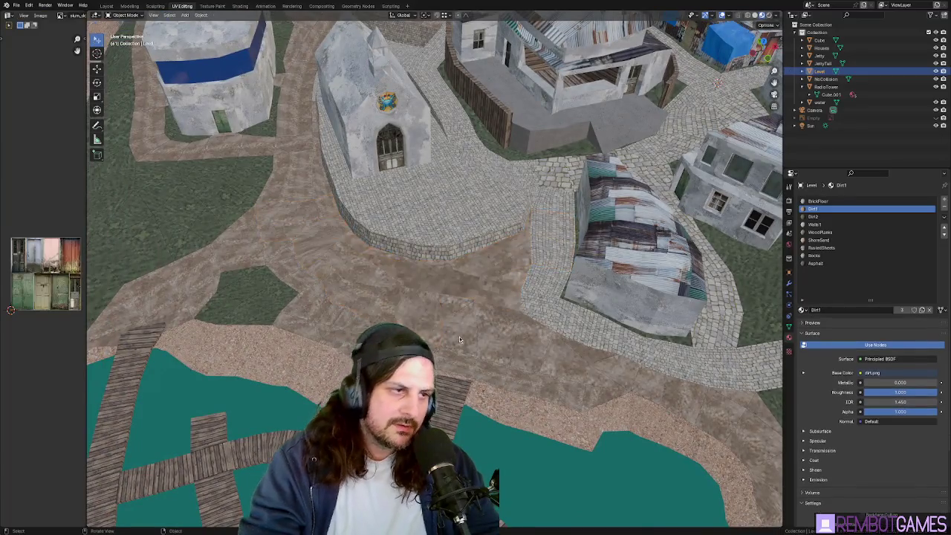
pyautogui.moveTo(518, 315); pyautogui.dragTo(428, 321, button='middle')
pyautogui.keyDown('ctrl'); pyautogui.moveTo(428, 321); pyautogui.dragTo(294, 303); pyautogui.keyUp('ctrl')
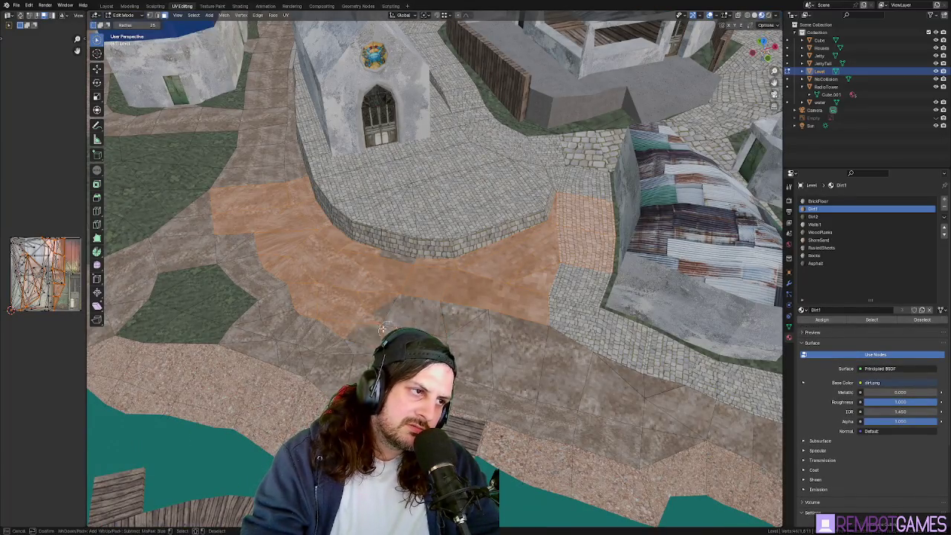
pyautogui.moveTo(312, 303)
pyautogui.mouseDown(button='middle')
pyautogui.moveTo(344, 212)
pyautogui.moveTo(363, 271)
pyautogui.mouseUp(button='middle')
pyautogui.moveTo(356, 160); pyautogui.dragTo(385, 163, button='middle')
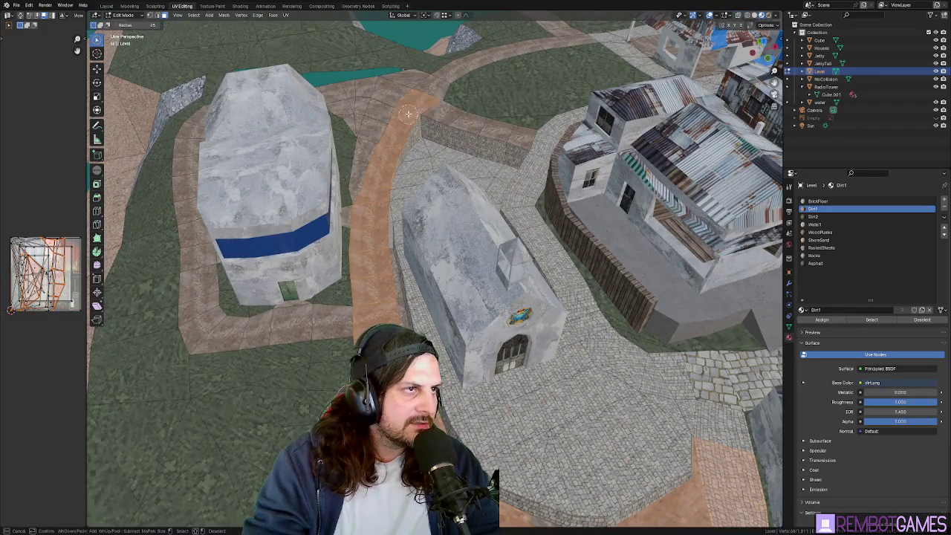
# Step: Click-select remaining dirt path faces and the top of the wall
pyautogui.click(440, 112)
pyautogui.click(457, 121)
pyautogui.keyDown('ctrl'); pyautogui.click(454, 119); pyautogui.keyUp('ctrl')
pyautogui.click(454, 116)
pyautogui.keyDown('shift'); pyautogui.click(453, 121); pyautogui.keyUp('shift')
pyautogui.keyDown('shift'); pyautogui.click(470, 122); pyautogui.keyUp('shift')
pyautogui.moveTo(540, 269); pyautogui.dragTo(471, 323, button='middle')
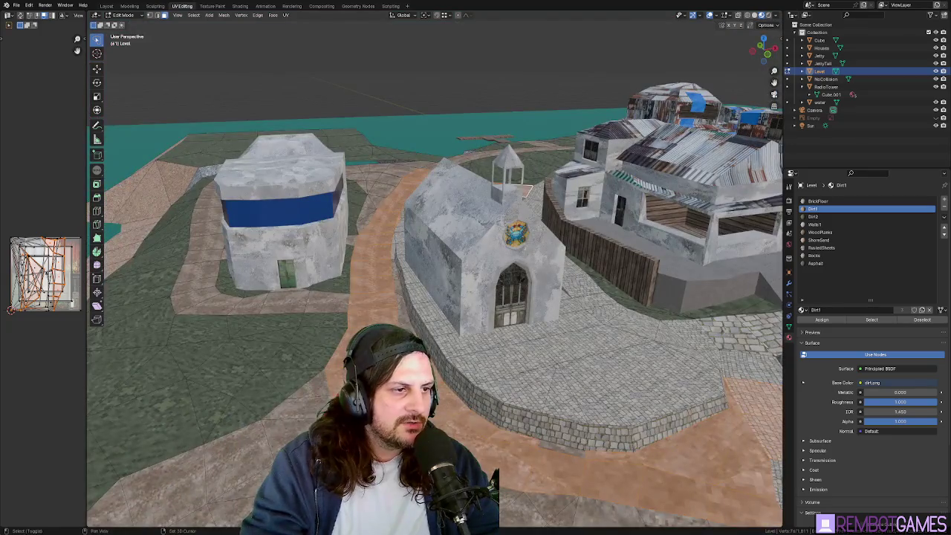
pyautogui.moveTo(400, 290); pyautogui.dragTo(342, 234, button='middle')
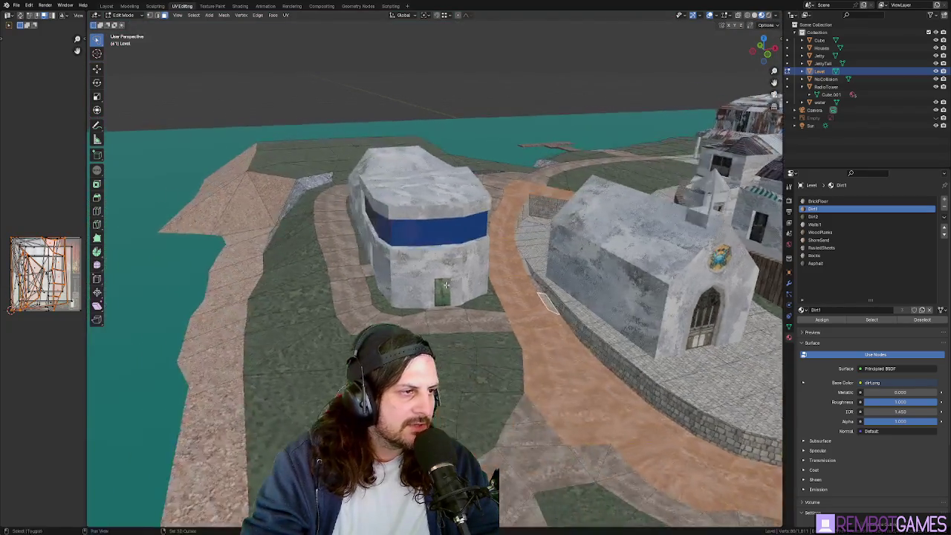
# Step: Make BrickFloor the active material slot and return to Object Mode over the village
pyautogui.scroll(4, 342, 234)
pyautogui.scroll(-3, 236, 164)
pyautogui.moveTo(235, 164); pyautogui.dragTo(530, 354, button='middle')
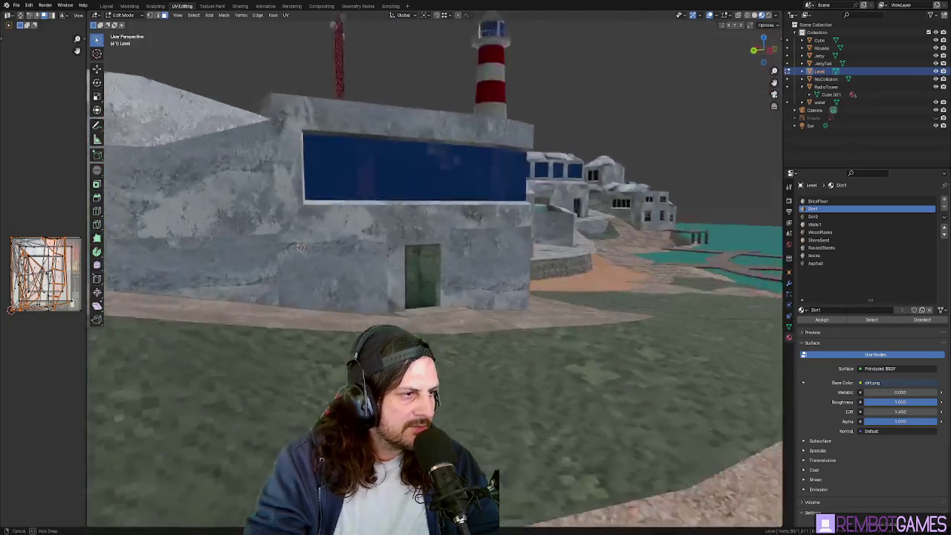
pyautogui.scroll(4, 530, 354)
pyautogui.moveTo(615, 276); pyautogui.dragTo(656, 323, button='middle')
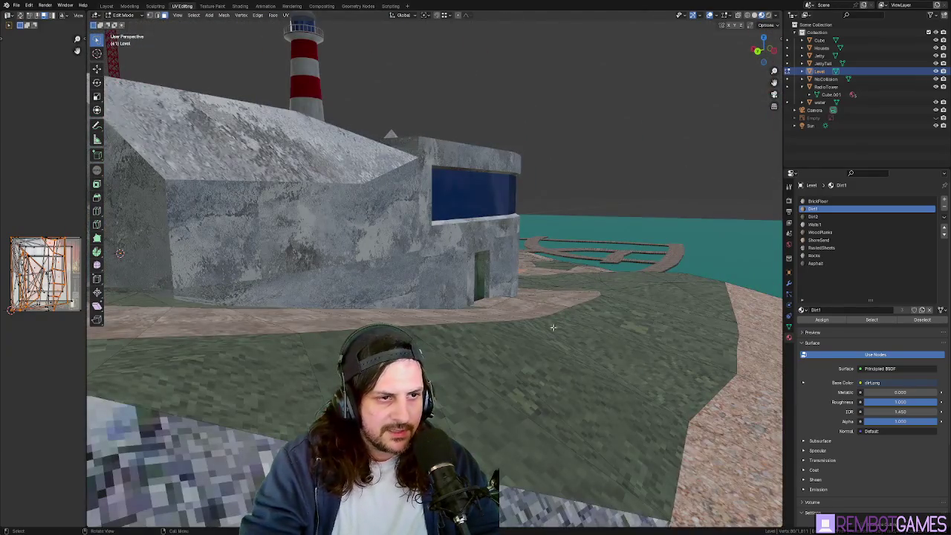
pyautogui.moveTo(593, 348); pyautogui.dragTo(550, 338, button='middle')
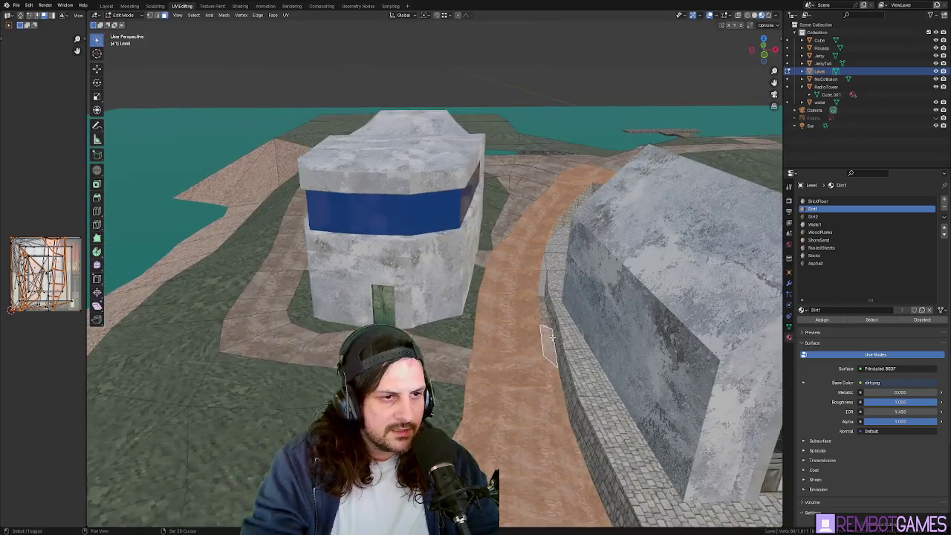
pyautogui.scroll(4, 540, 312)
pyautogui.moveTo(540, 312)
pyautogui.mouseDown(button='middle')
pyautogui.moveTo(602, 278)
pyautogui.moveTo(624, 290)
pyautogui.mouseUp(button='middle')
pyautogui.click(817, 201)
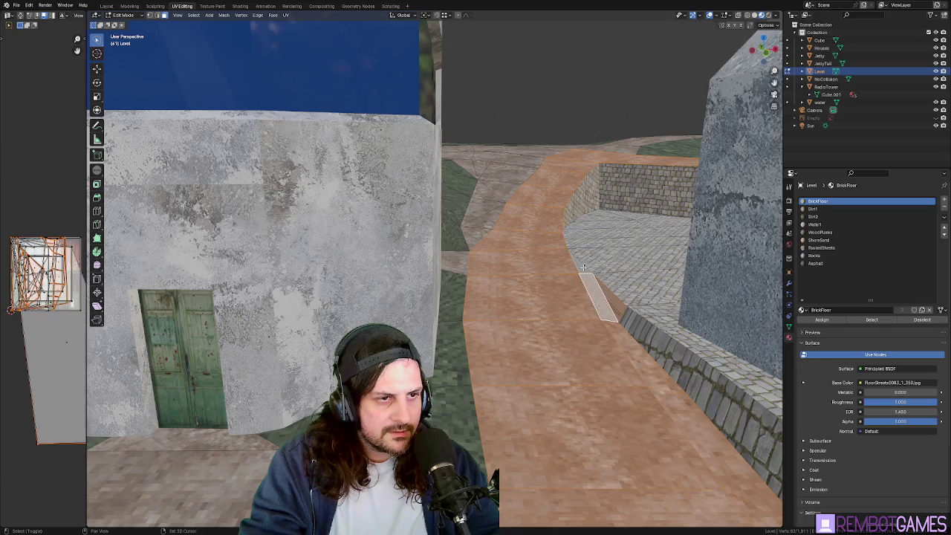
pyautogui.scroll(-3, 521, 349)
pyautogui.moveTo(521, 349)
pyautogui.mouseDown(button='middle')
pyautogui.moveTo(528, 360)
pyautogui.moveTo(445, 287)
pyautogui.moveTo(447, 309)
pyautogui.moveTo(529, 303)
pyautogui.moveTo(446, 370)
pyautogui.mouseUp(button='middle')
pyautogui.press('Tab')
# Step: Briefly toggle editing on the water object, then enter Edit Mode on the Level mesh
pyautogui.click(820, 102)
pyautogui.press('Tab')
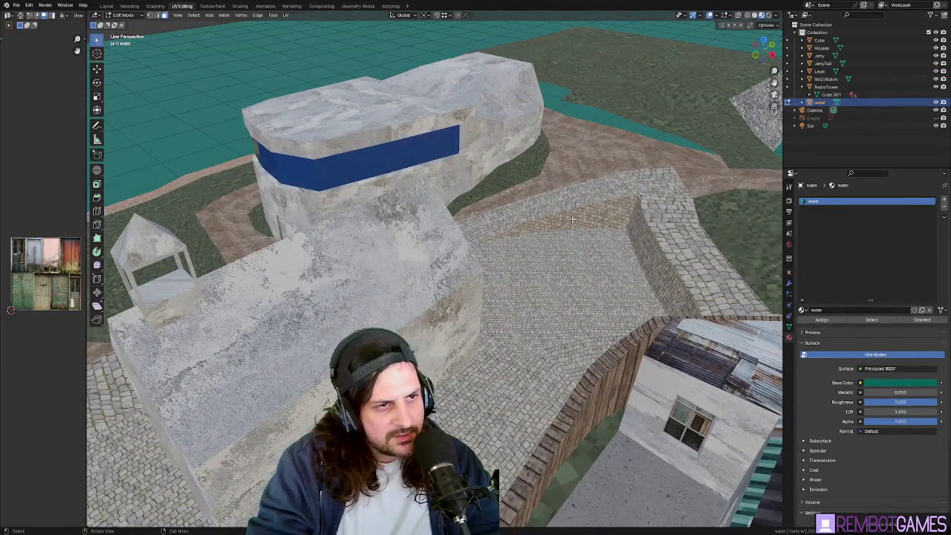
pyautogui.press('Tab')
pyautogui.moveTo(567, 240); pyautogui.dragTo(470, 141, button='middle')
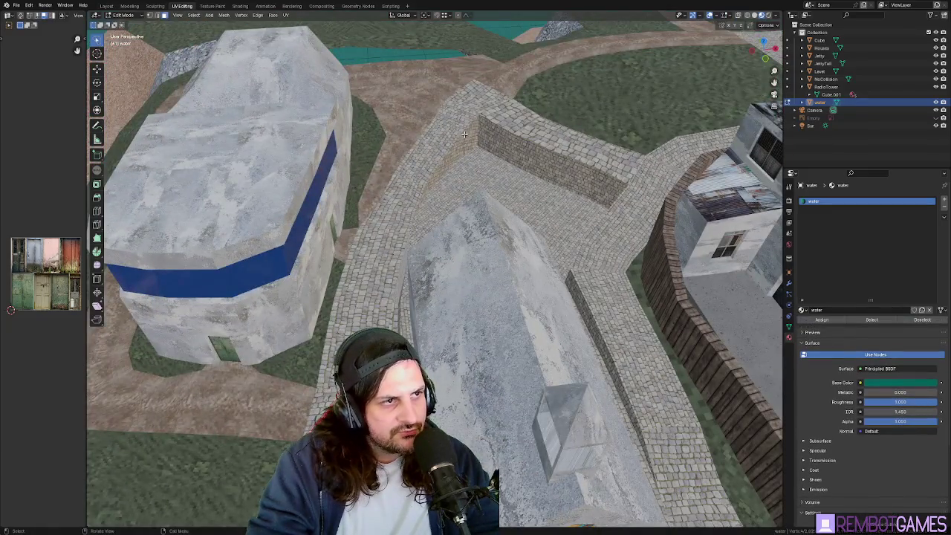
pyautogui.click(470, 141)
pyautogui.press('Tab')
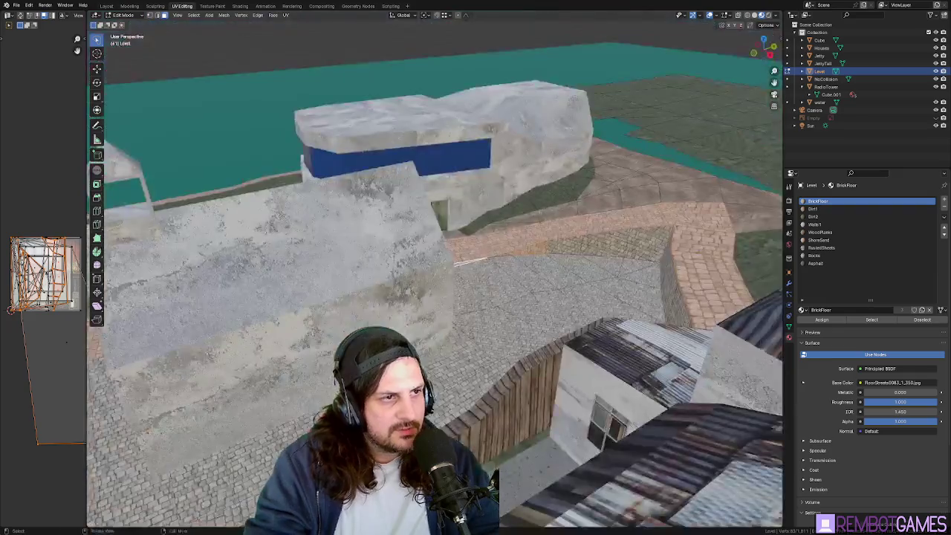
# Step: Pick a shortest-path run of faces along the wall by the church
pyautogui.moveTo(461, 160)
pyautogui.mouseDown(button='middle')
pyautogui.moveTo(678, 257)
pyautogui.moveTo(605, 252)
pyautogui.moveTo(483, 216)
pyautogui.moveTo(521, 246)
pyautogui.moveTo(460, 214)
pyautogui.moveTo(550, 229)
pyautogui.moveTo(515, 238)
pyautogui.mouseUp(button='middle')
pyautogui.keyDown('ctrl'); pyautogui.click(679, 258); pyautogui.keyUp('ctrl')
pyautogui.keyDown('ctrl'); pyautogui.click(483, 216); pyautogui.keyUp('ctrl')
pyautogui.scroll(5, 521, 245)
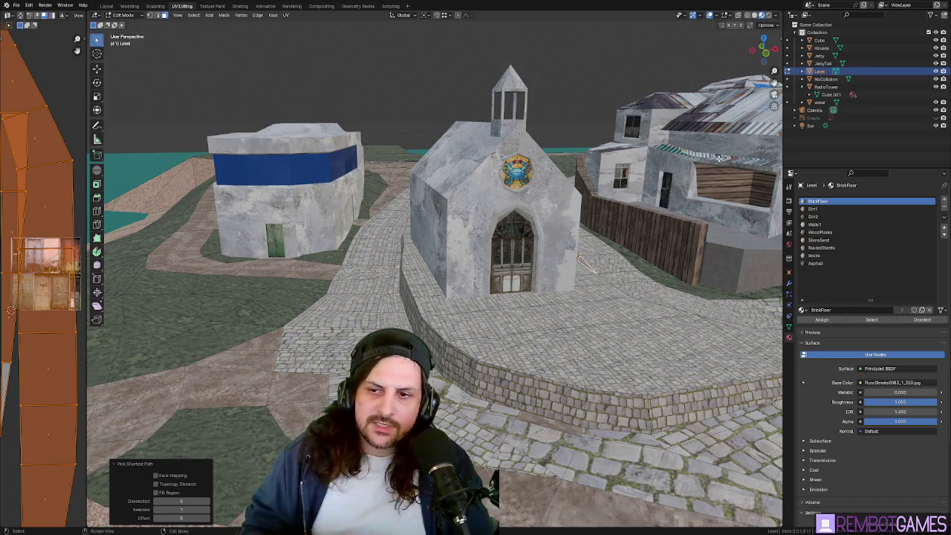
# Step: Orbit around the church and Ctrl+click more retaining-wall faces to extend the selection
pyautogui.moveTo(587, 264)
pyautogui.mouseDown(button='middle')
pyautogui.moveTo(585, 187)
pyautogui.moveTo(565, 223)
pyautogui.moveTo(525, 255)
pyautogui.moveTo(484, 251)
pyautogui.mouseUp(button='middle')
pyautogui.scroll(3, 565, 223)
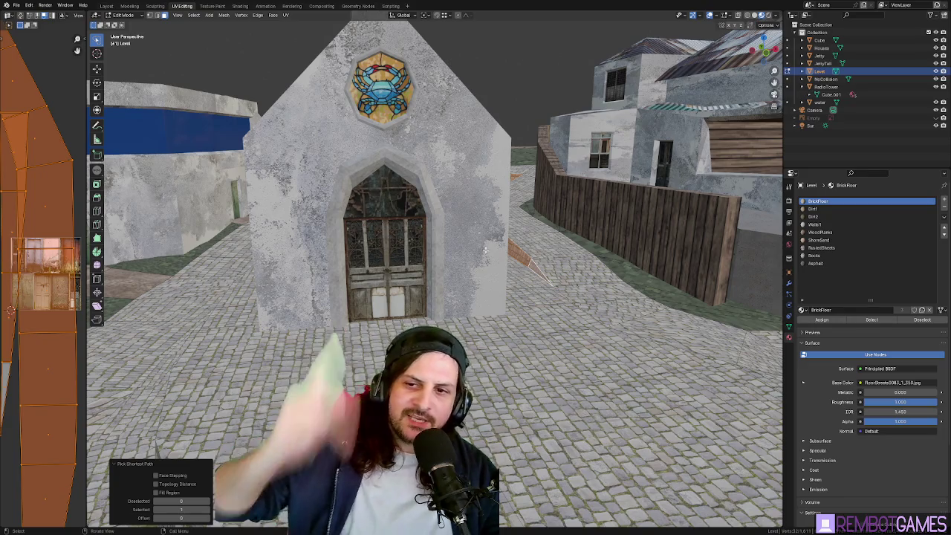
pyautogui.moveTo(485, 250); pyautogui.dragTo(555, 244, button='middle')
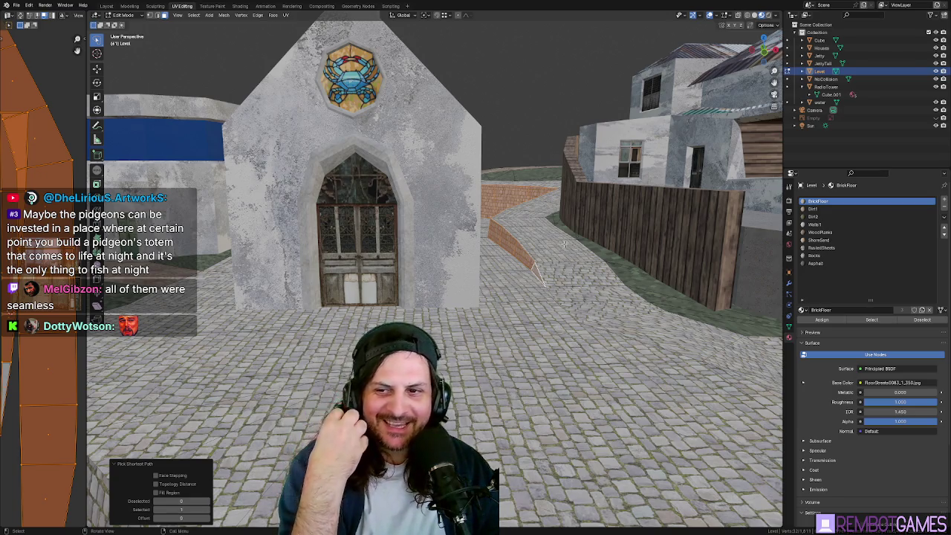
pyautogui.moveTo(564, 243)
pyautogui.mouseDown(button='middle')
pyautogui.moveTo(524, 221)
pyautogui.moveTo(545, 258)
pyautogui.moveTo(467, 343)
pyautogui.mouseUp(button='middle')
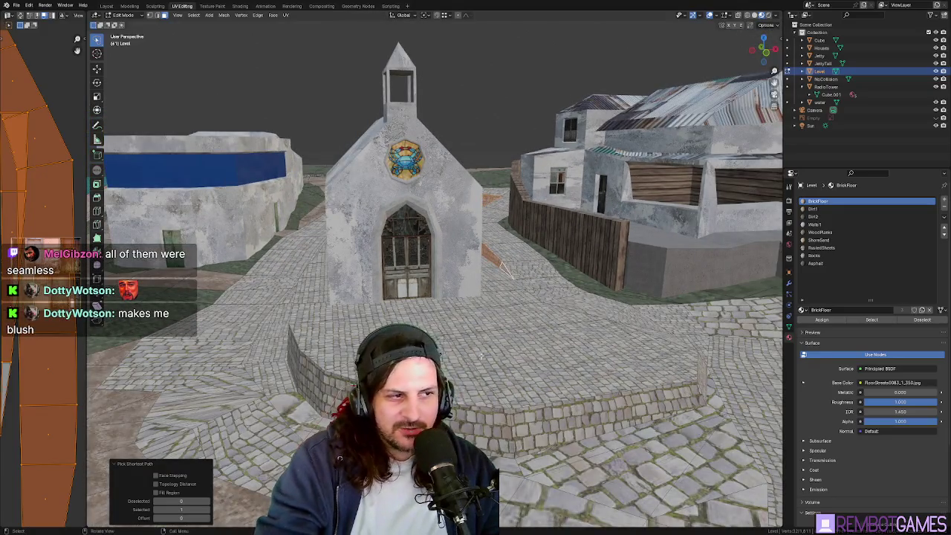
pyautogui.moveTo(424, 297); pyautogui.dragTo(720, 216, button='middle')
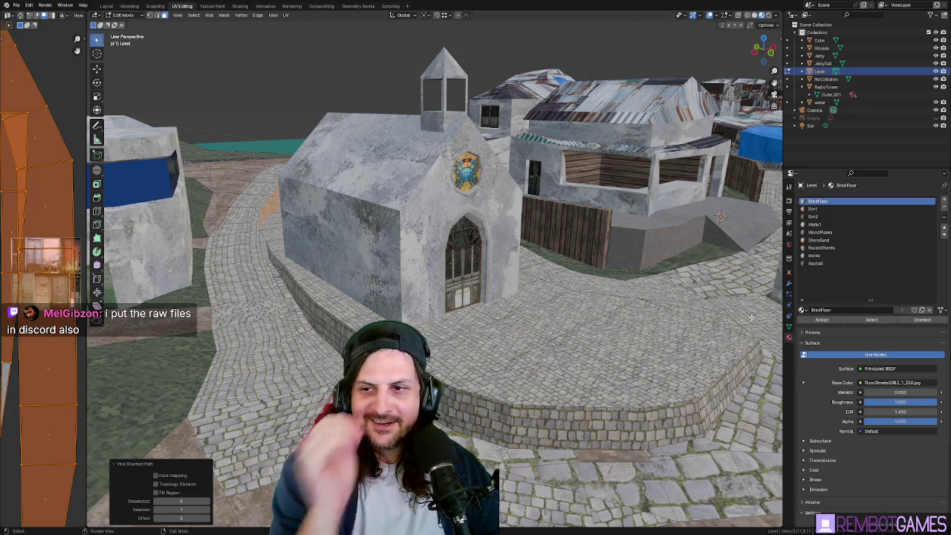
pyautogui.moveTo(752, 318)
pyautogui.mouseDown(button='middle')
pyautogui.moveTo(643, 310)
pyautogui.moveTo(487, 259)
pyautogui.moveTo(328, 296)
pyautogui.moveTo(490, 317)
pyautogui.moveTo(416, 320)
pyautogui.moveTo(449, 374)
pyautogui.moveTo(571, 370)
pyautogui.mouseUp(button='middle')
pyautogui.keyDown('ctrl'); pyautogui.click(453, 381); pyautogui.keyUp('ctrl')
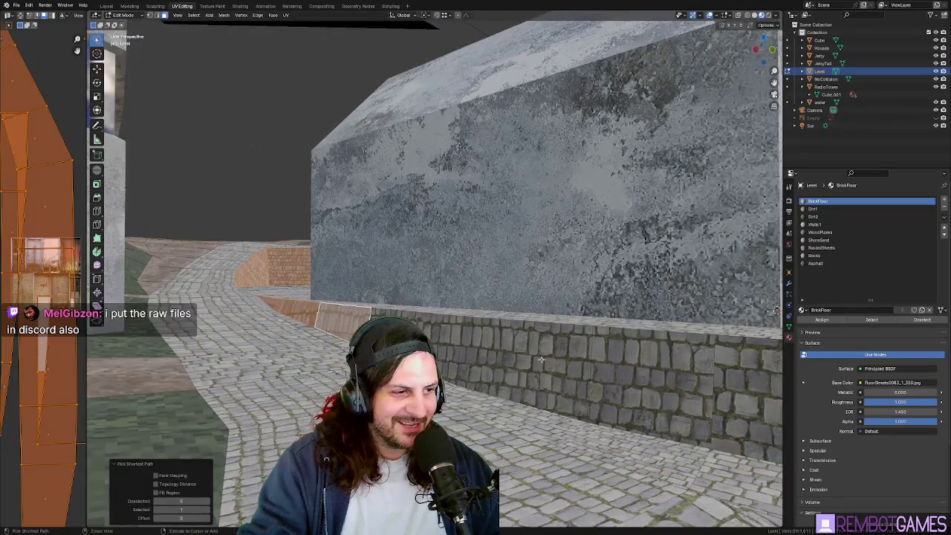
pyautogui.keyDown('ctrl'); pyautogui.click(571, 370); pyautogui.keyUp('ctrl')
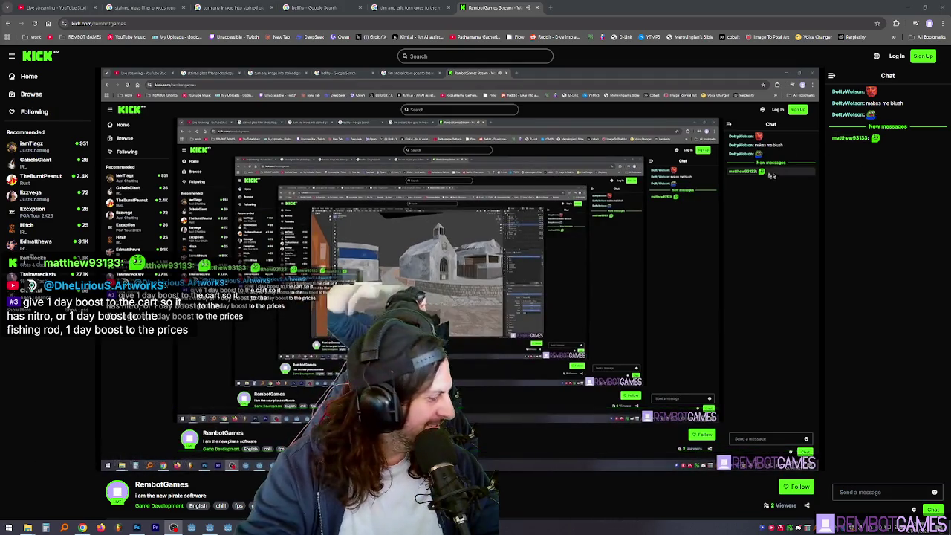
# Step: Switch to the Kick stream page and highlight text in the Age Assurance notice
pyautogui.hotkey('alt', 'Tab')
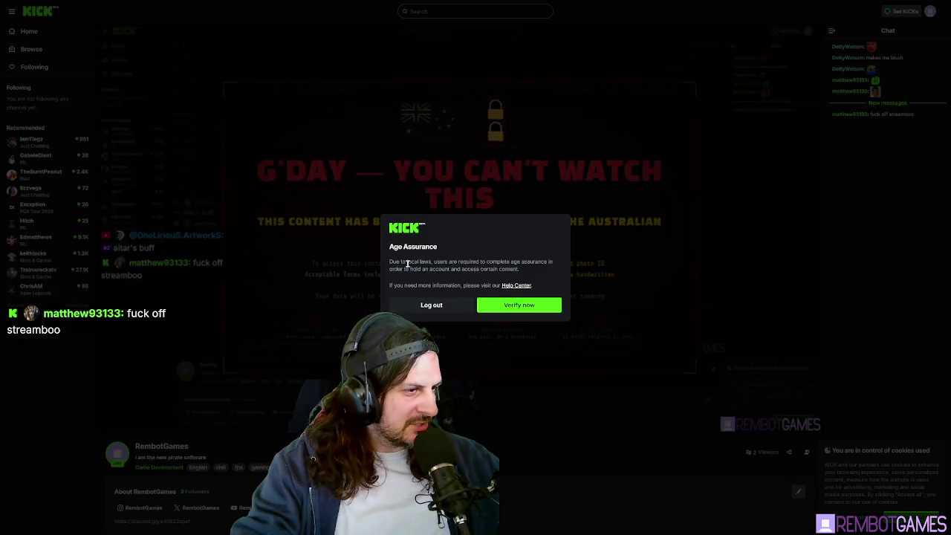
pyautogui.tripleClick(414, 261)
pyautogui.doubleClick(414, 261)
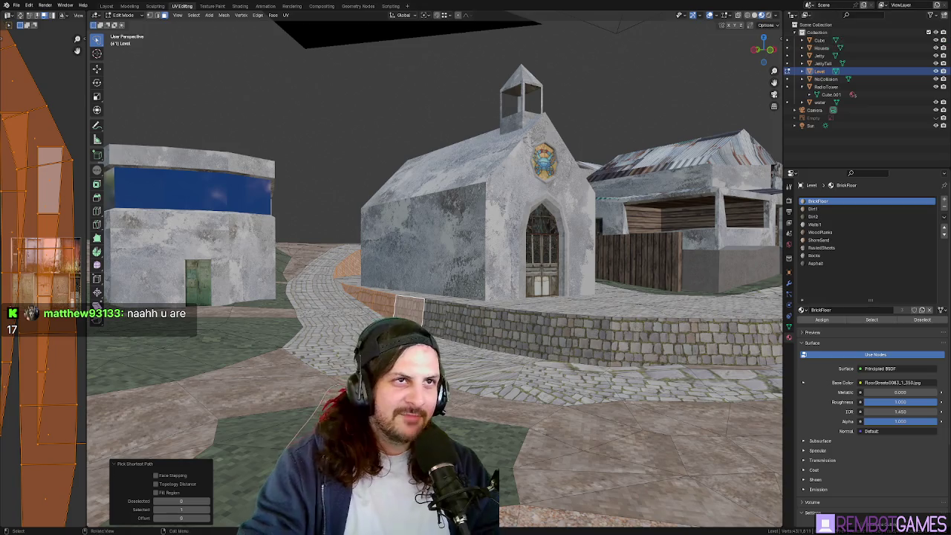
# Step: Orbit around the church to inspect the BrickFloor-textured retaining wall from the side
pyautogui.moveTo(582, 335); pyautogui.dragTo(612, 323, button='middle')
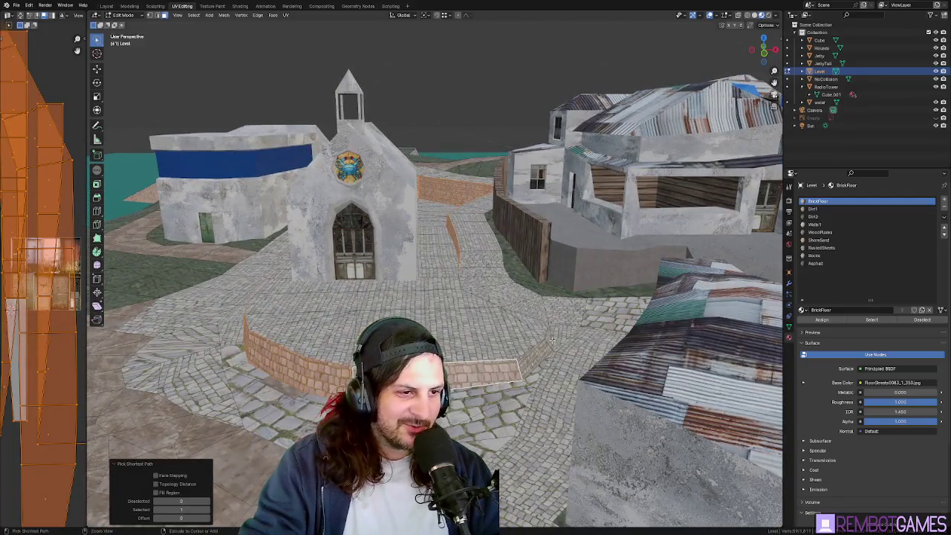
pyautogui.moveTo(552, 341)
pyautogui.mouseDown(button='middle')
pyautogui.moveTo(540, 324)
pyautogui.moveTo(547, 321)
pyautogui.mouseUp(button='middle')
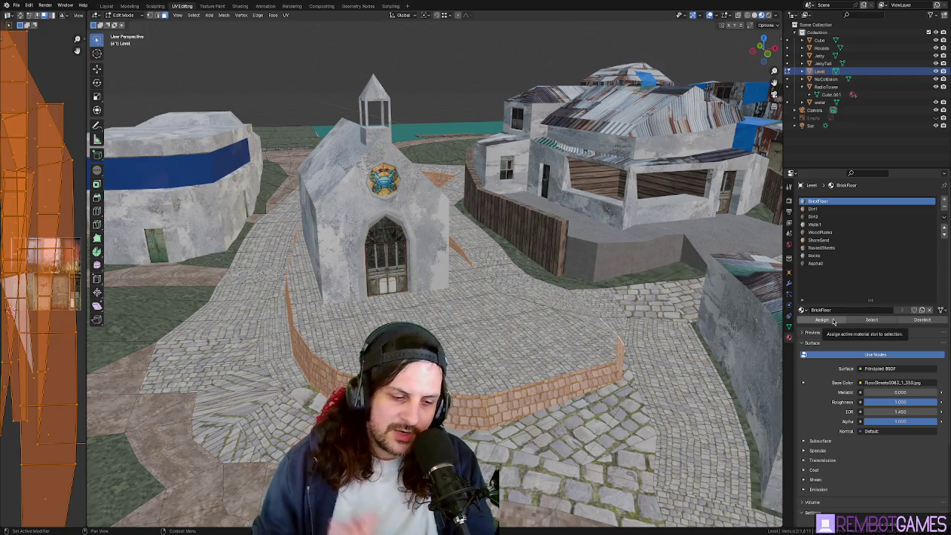
pyautogui.moveTo(446, 282)
pyautogui.mouseDown(button='middle')
pyautogui.moveTo(505, 270)
pyautogui.moveTo(608, 296)
pyautogui.moveTo(533, 314)
pyautogui.moveTo(621, 334)
pyautogui.moveTo(877, 359)
pyautogui.mouseUp(button='middle')
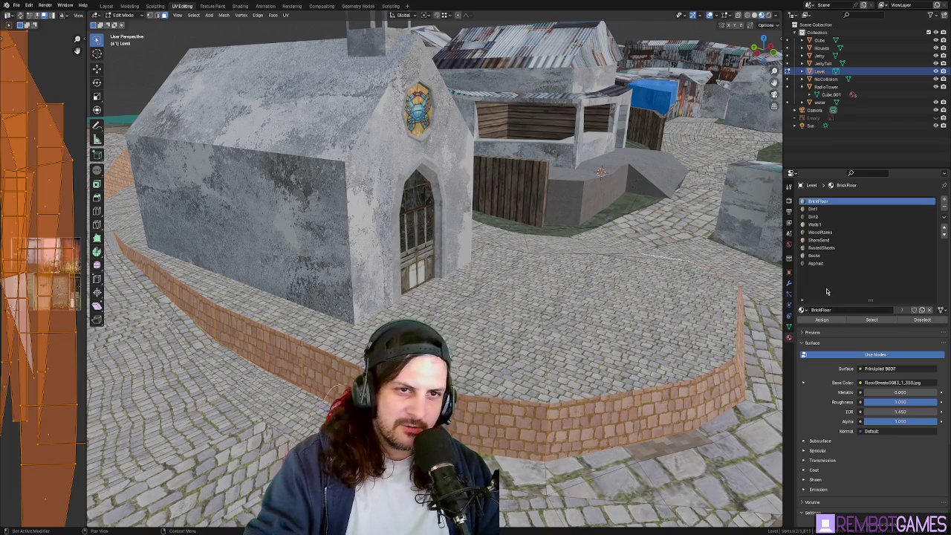
pyautogui.moveTo(687, 284); pyautogui.dragTo(528, 300, button='middle')
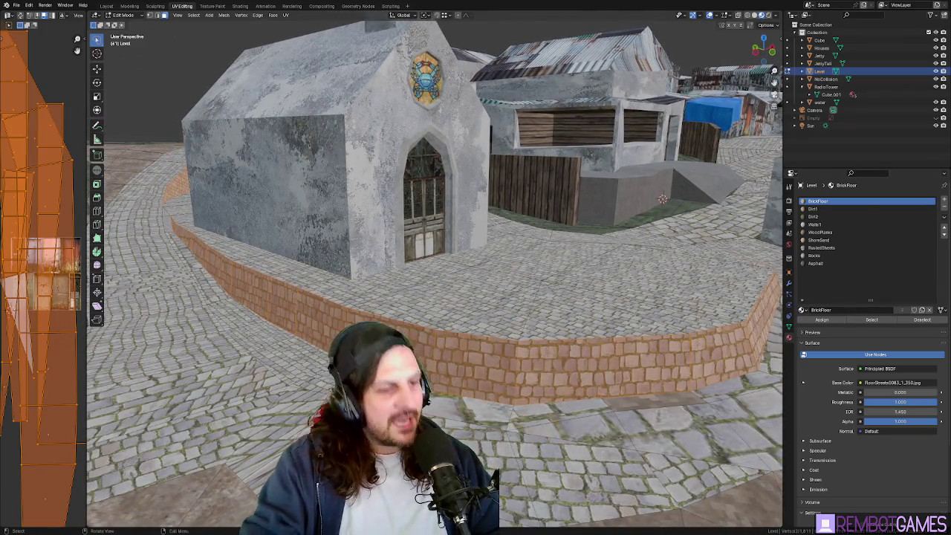
pyautogui.moveTo(521, 356)
pyautogui.mouseDown(button='middle')
pyautogui.moveTo(491, 385)
pyautogui.moveTo(461, 394)
pyautogui.mouseUp(button='middle')
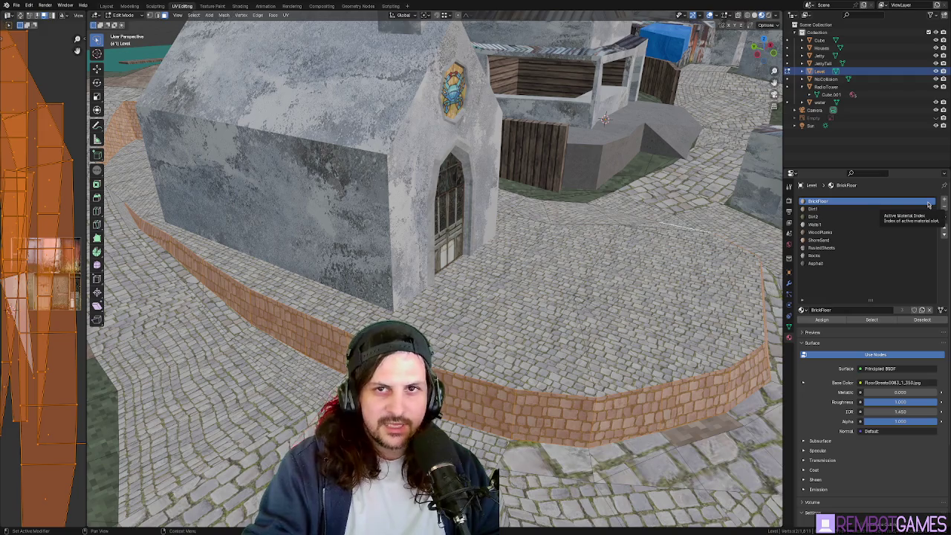
# Step: Zoom and orbit for a closer look at the brick wall, then enter the Shading workspace
pyautogui.scroll(-5, 532, 215)
pyautogui.scroll(-3, 532, 215)
pyautogui.scroll(-1, 533, 215)
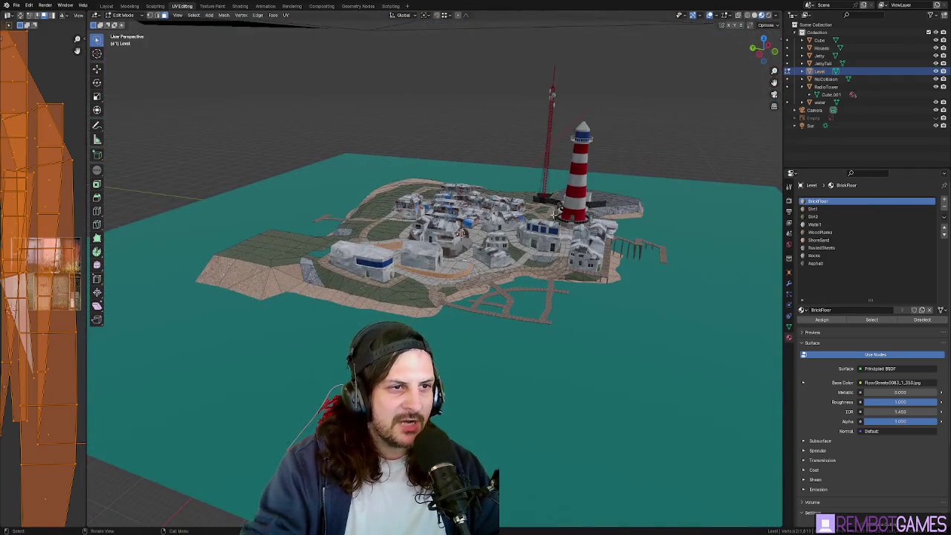
pyautogui.scroll(8, 532, 215)
pyautogui.scroll(1, 606, 184)
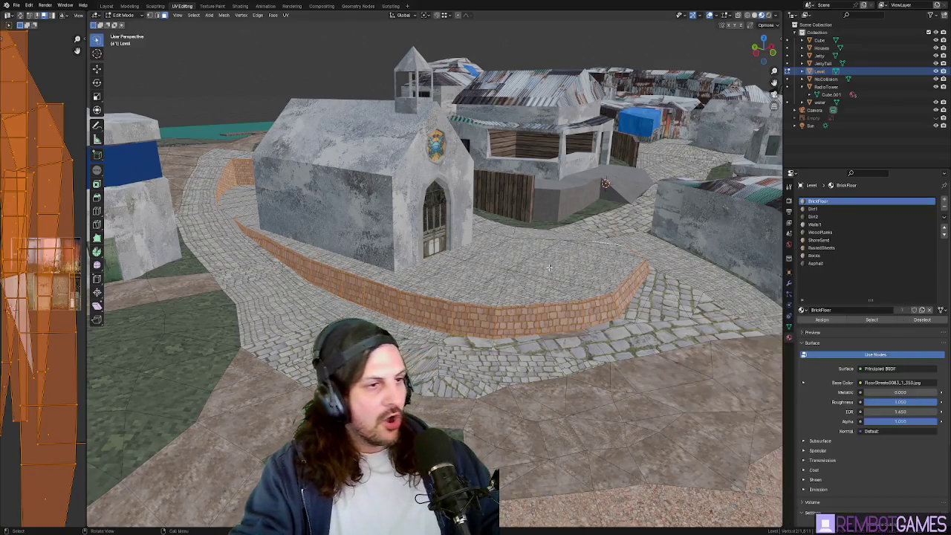
pyautogui.moveTo(549, 269); pyautogui.dragTo(466, 299, button='middle')
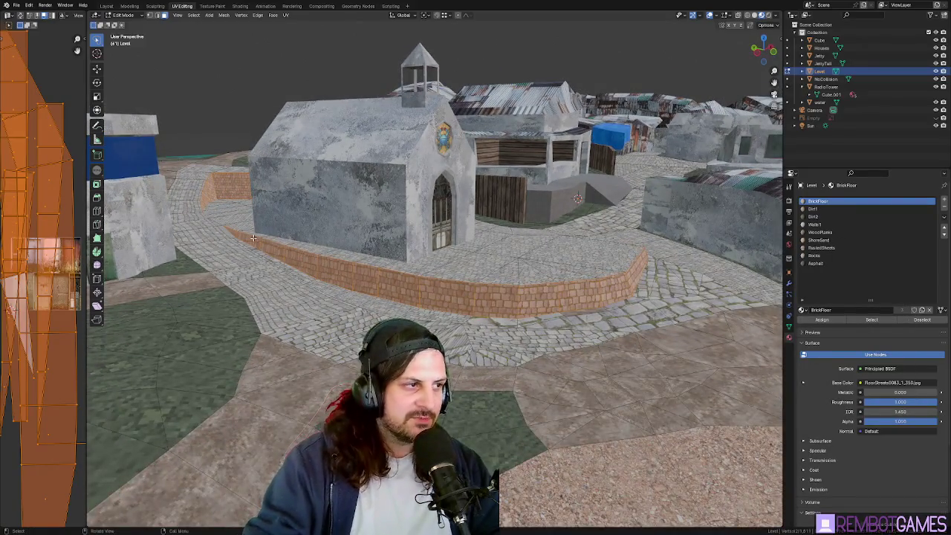
pyautogui.moveTo(253, 237)
pyautogui.mouseDown(button='middle')
pyautogui.moveTo(521, 294)
pyautogui.moveTo(210, 437)
pyautogui.mouseUp(button='middle')
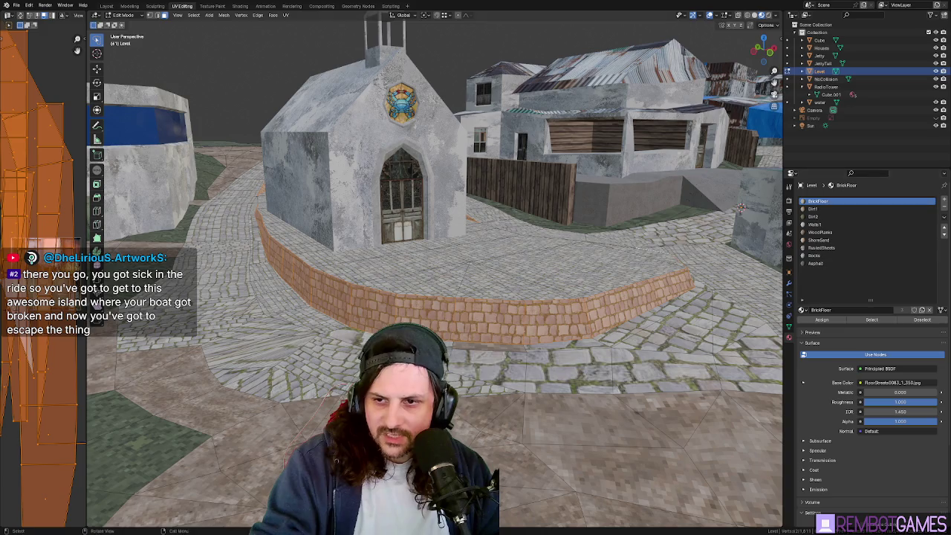
pyautogui.moveTo(377, 31); pyautogui.dragTo(446, 195, button='middle')
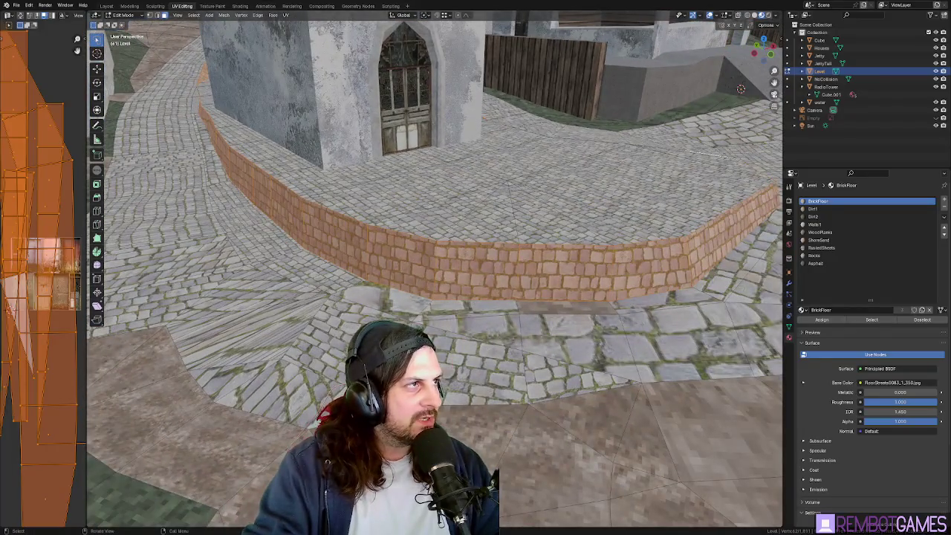
pyautogui.click(241, 6)
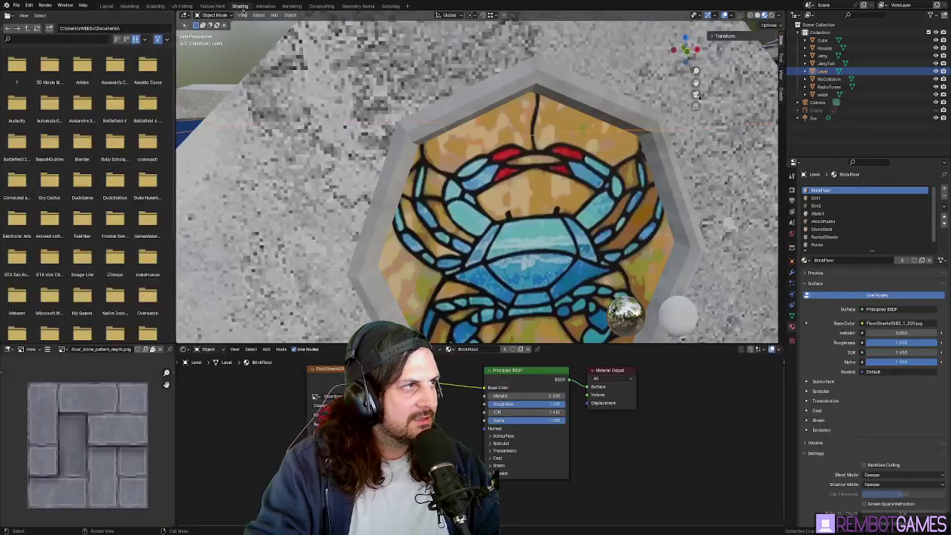
# Step: View the whole island from the Layout workspace, then return to UV Editing
pyautogui.scroll(-8, 455, 233)
pyautogui.moveTo(455, 233)
pyautogui.mouseDown(button='middle')
pyautogui.moveTo(436, 226)
pyautogui.moveTo(588, 152)
pyautogui.mouseUp(button='middle')
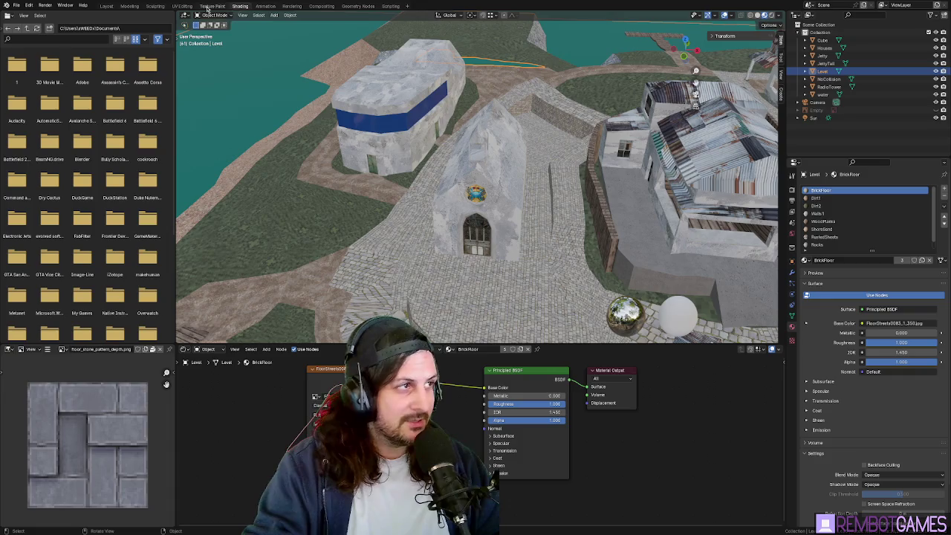
pyautogui.click(111, 6)
pyautogui.moveTo(360, 279)
pyautogui.mouseDown(button='middle')
pyautogui.moveTo(296, 231)
pyautogui.moveTo(386, 223)
pyautogui.mouseUp(button='middle')
pyautogui.click(182, 6)
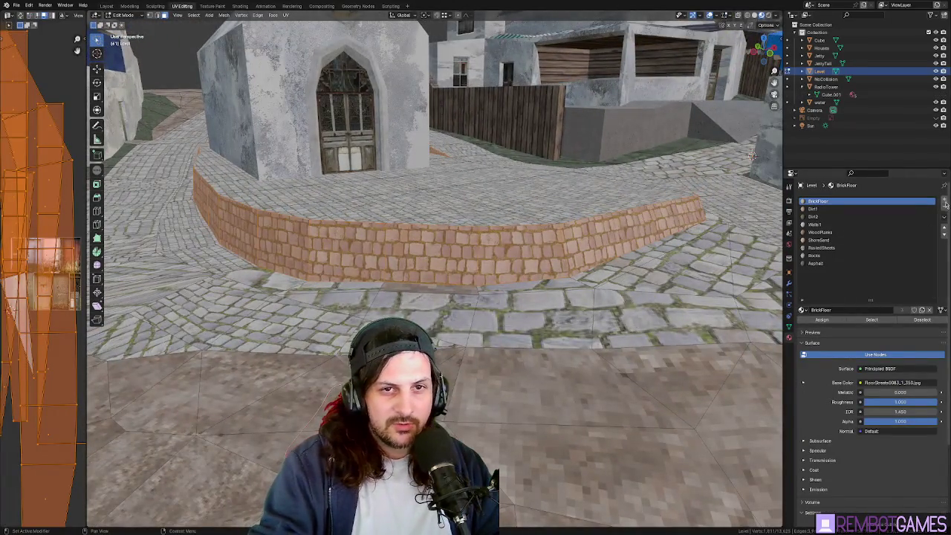
# Step: Add a material slot to the Level mesh and create Material.001 in it
pyautogui.click(945, 202)
pyautogui.click(852, 309)
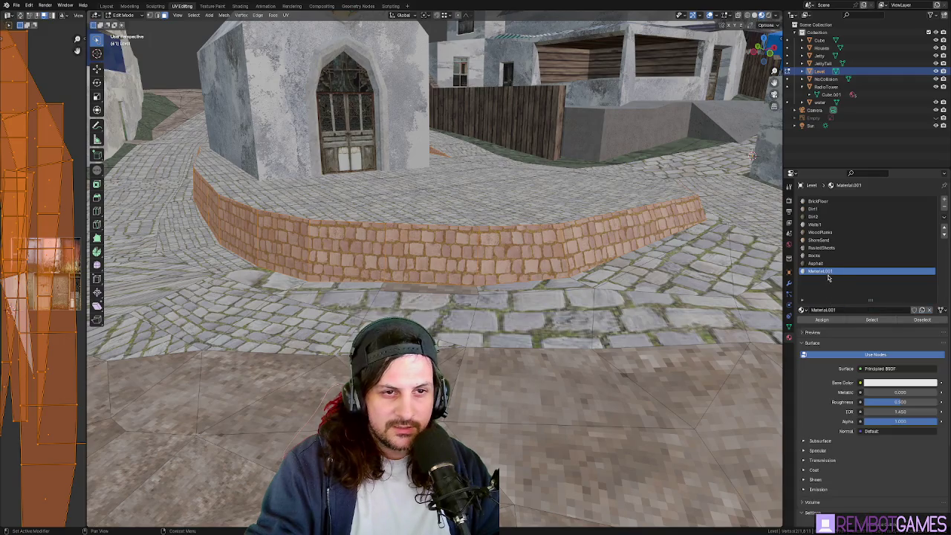
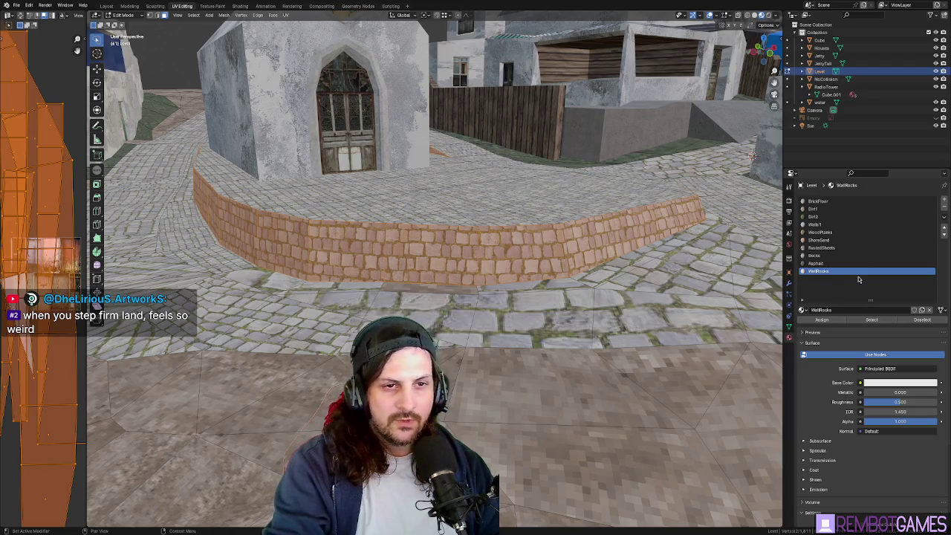
# Step: Assign WallRocks to the curved wall faces, check it from several angles, then open Shading
pyautogui.click(832, 321)
pyautogui.moveTo(706, 223); pyautogui.dragTo(620, 165, button='middle')
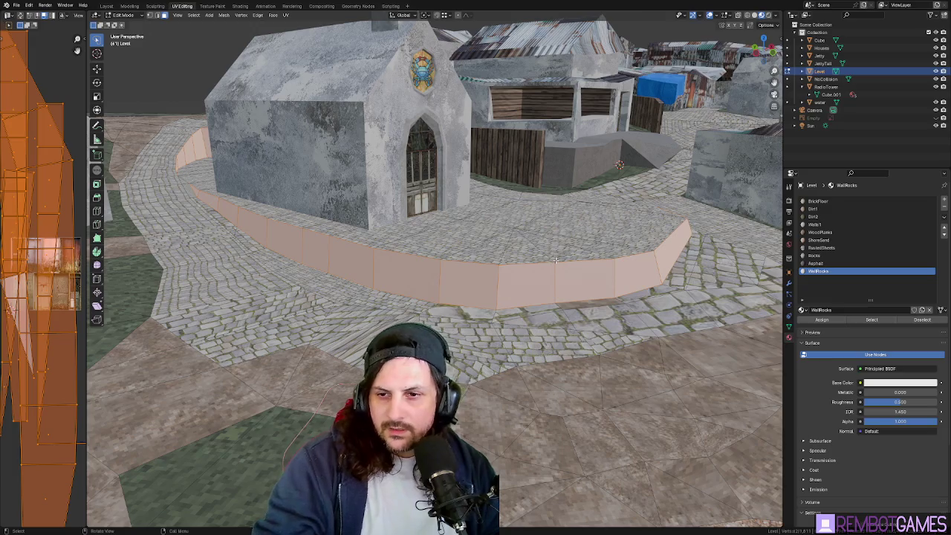
pyautogui.moveTo(557, 255)
pyautogui.mouseDown(button='middle')
pyautogui.moveTo(523, 255)
pyautogui.moveTo(540, 266)
pyautogui.mouseUp(button='middle')
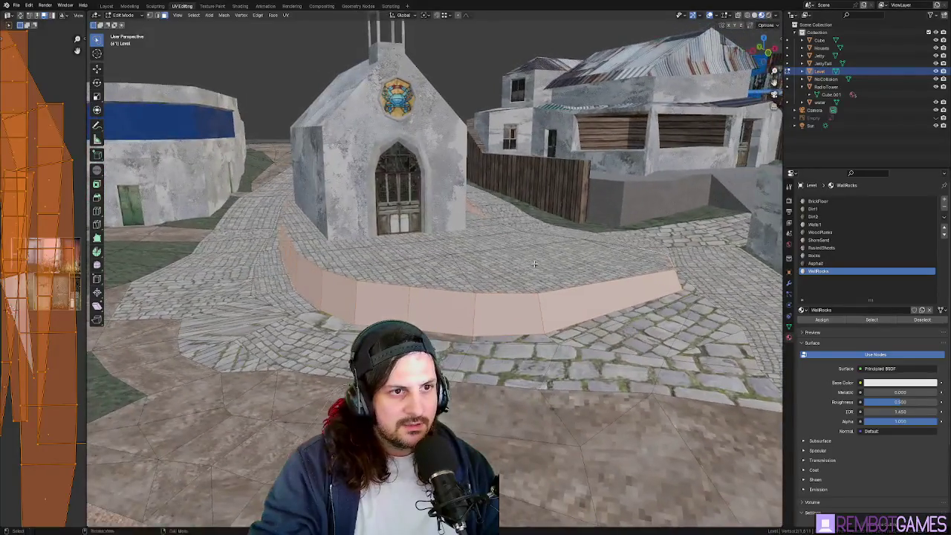
pyautogui.moveTo(540, 265)
pyautogui.mouseDown(button='middle')
pyautogui.moveTo(536, 253)
pyautogui.moveTo(605, 250)
pyautogui.moveTo(368, 67)
pyautogui.mouseUp(button='middle')
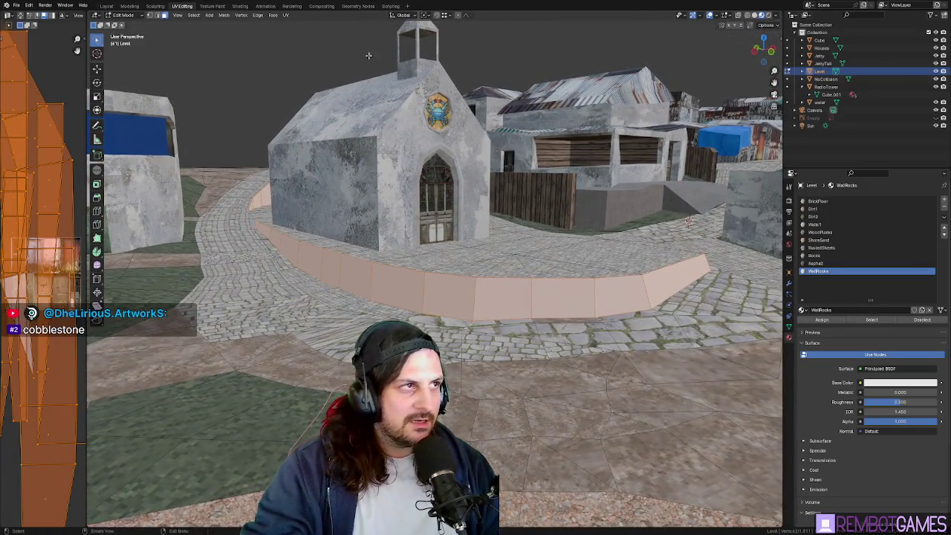
pyautogui.click(240, 6)
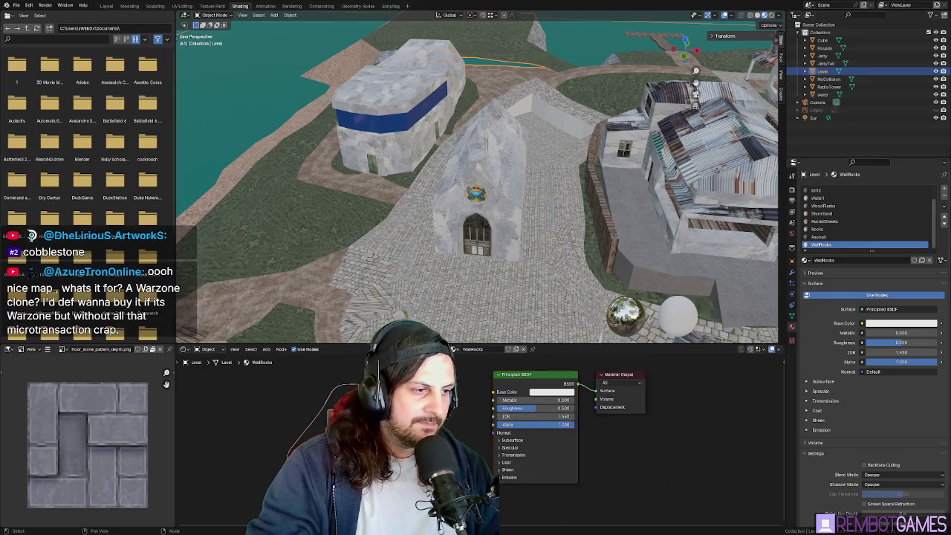
# Step: Link the Wall_rock_base image Color into the Principled BSDF Base Color, then return to UV Editing
pyautogui.moveTo(327, 414); pyautogui.dragTo(306, 408)
pyautogui.moveTo(493, 397); pyautogui.dragTo(494, 393)
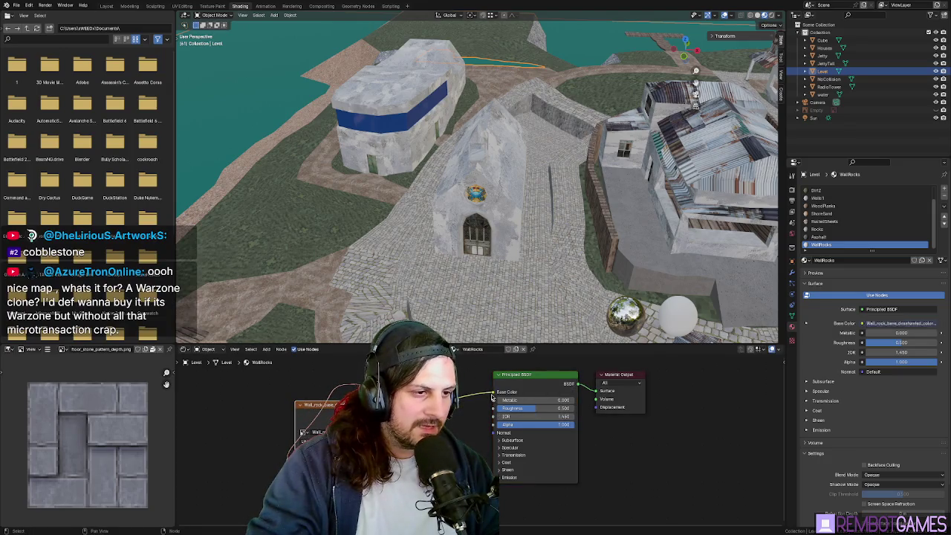
pyautogui.moveTo(494, 223)
pyautogui.mouseDown(button='middle')
pyautogui.moveTo(493, 196)
pyautogui.moveTo(533, 196)
pyautogui.moveTo(486, 219)
pyautogui.moveTo(438, 219)
pyautogui.moveTo(532, 225)
pyautogui.moveTo(505, 221)
pyautogui.mouseUp(button='middle')
pyautogui.scroll(5, 493, 197)
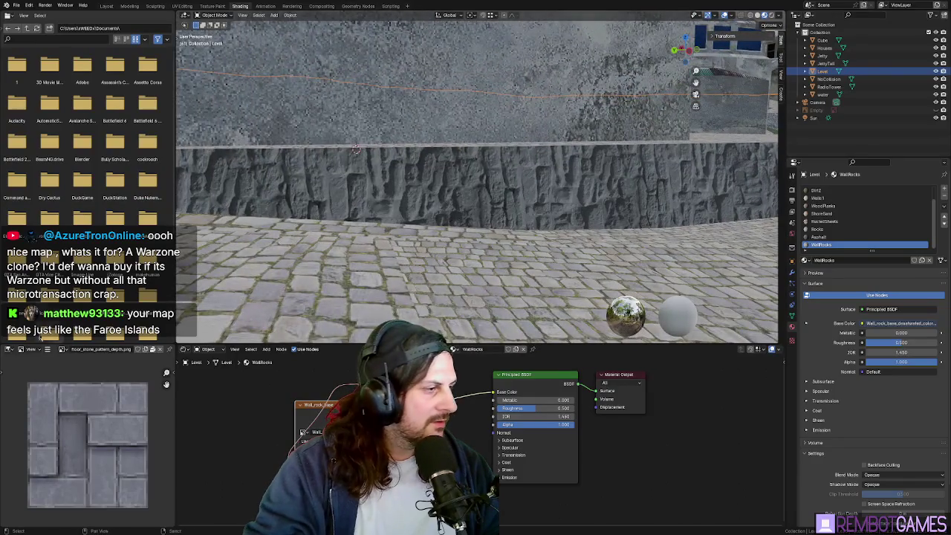
pyautogui.moveTo(376, 323); pyautogui.dragTo(364, 246, button='middle')
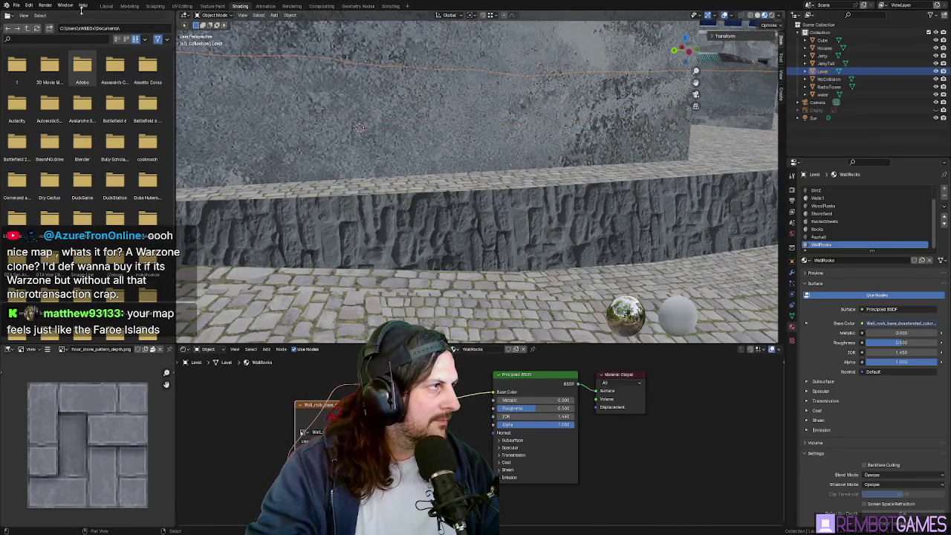
pyautogui.click(182, 6)
pyautogui.scroll(-3, 41, 220)
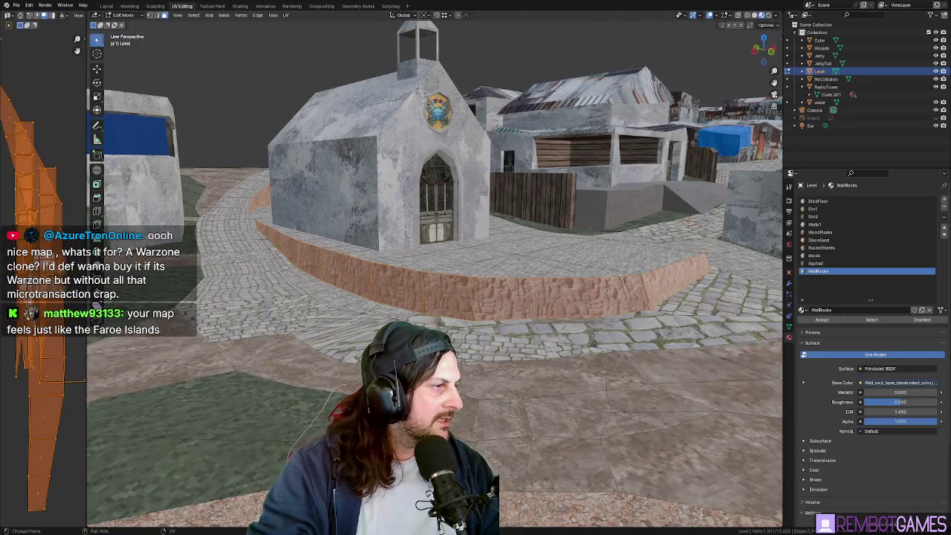
# Step: Select the curved wall faces and apply a standard Unwrap to them
pyautogui.click(304, 317)
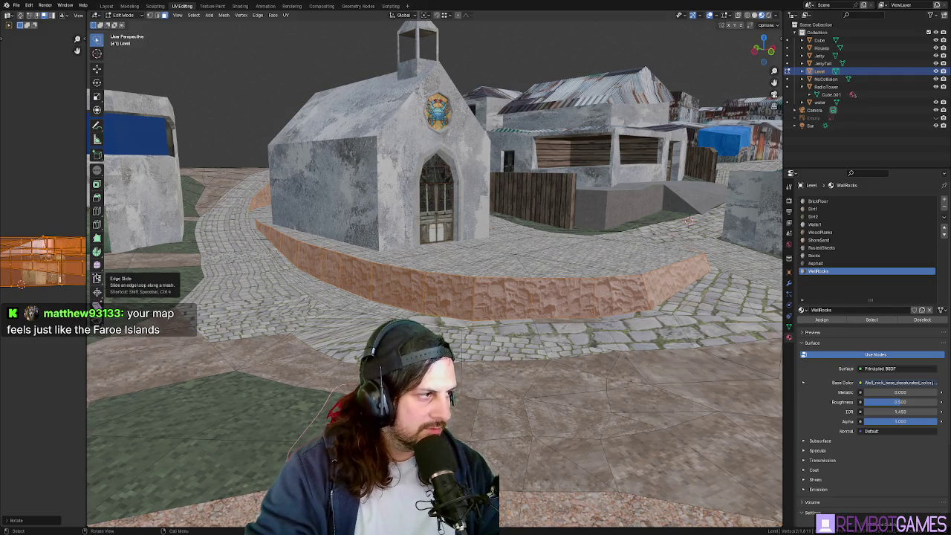
pyautogui.scroll(2, 28, 214)
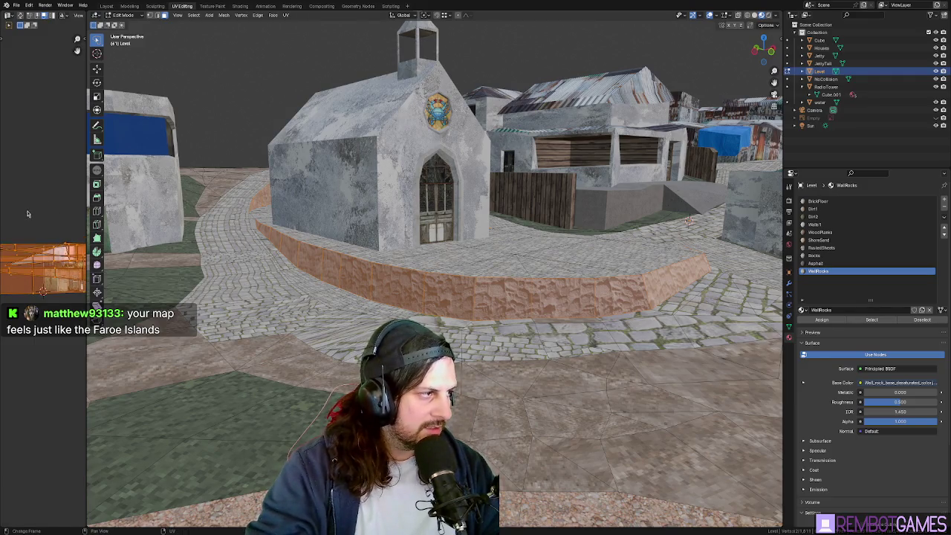
pyautogui.scroll(3, 492, 276)
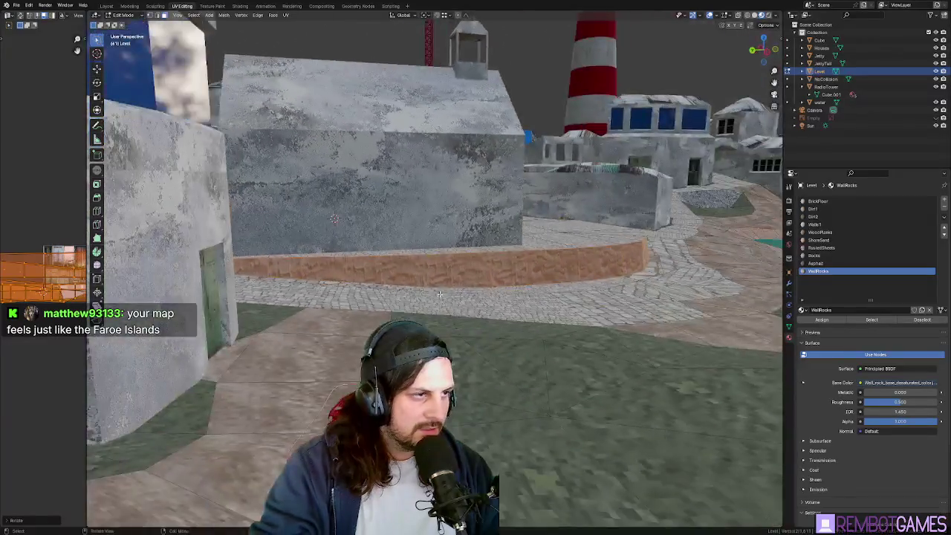
pyautogui.scroll(3, 491, 276)
pyautogui.scroll(3, 491, 276)
pyautogui.scroll(-3, 491, 276)
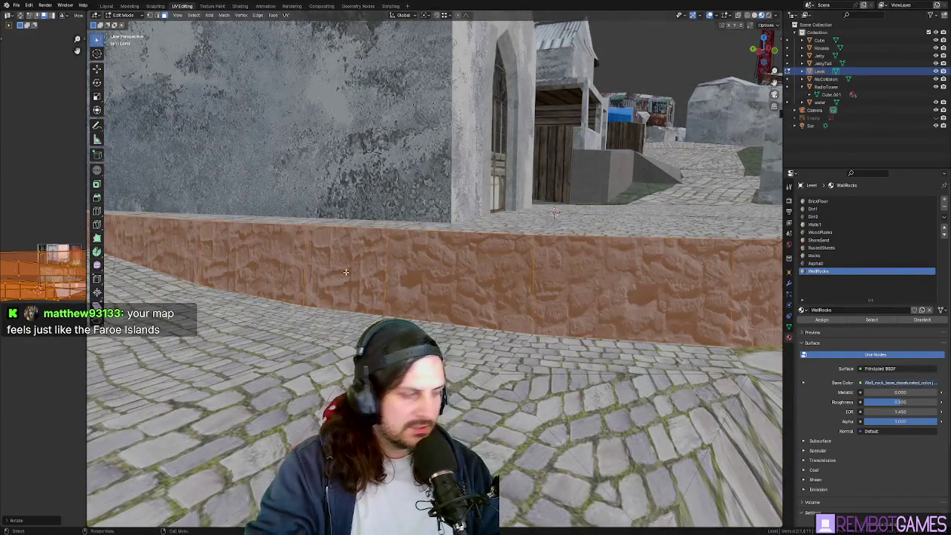
pyautogui.scroll(-1, 390, 279)
pyautogui.press('u')
pyautogui.click(390, 278)
pyautogui.scroll(-5, 427, 308)
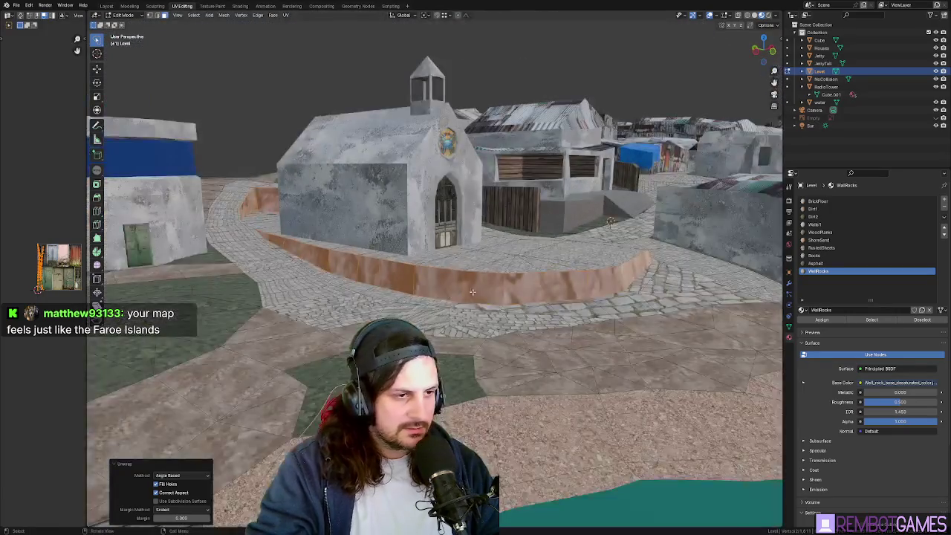
pyautogui.scroll(-1, 446, 327)
# Step: Re-project the wall's UVs with Cylinder Projection and return to Object Mode
pyautogui.press('u')
pyautogui.click(463, 338)
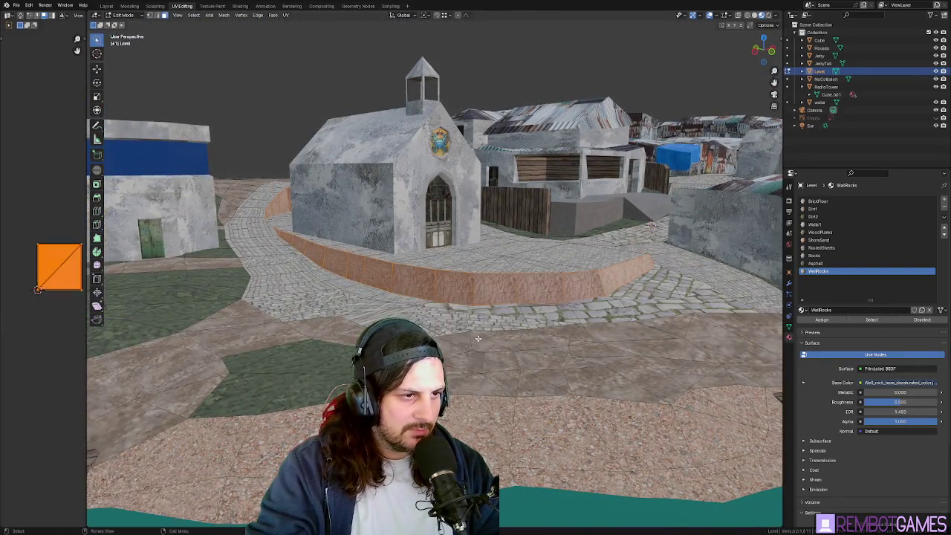
pyautogui.scroll(2, 705, 241)
pyautogui.scroll(1, 704, 242)
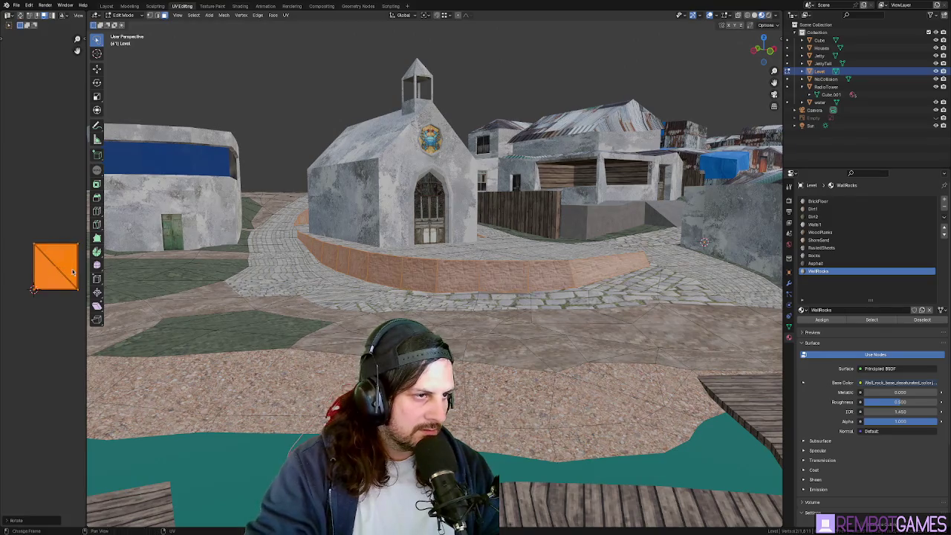
pyautogui.scroll(1, 469, 278)
pyautogui.scroll(5, 469, 277)
pyautogui.scroll(-6, 469, 277)
pyautogui.press('Tab')
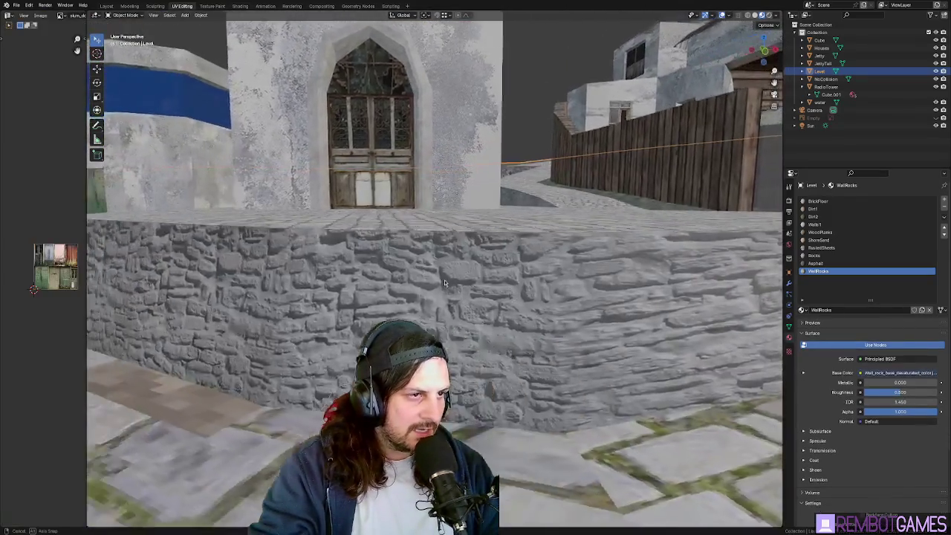
pyautogui.moveTo(445, 280); pyautogui.dragTo(476, 279, button='middle')
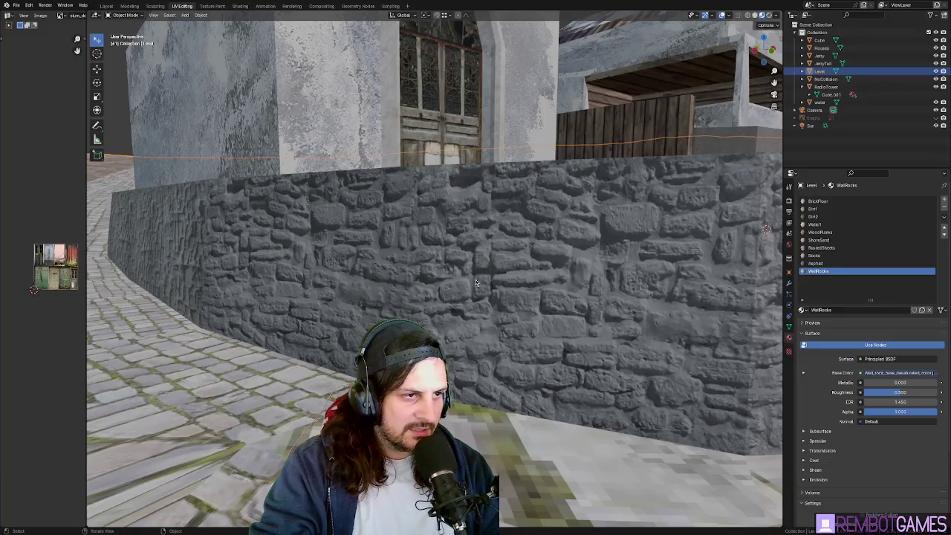
pyautogui.scroll(4, 464, 286)
pyautogui.scroll(-5, 466, 285)
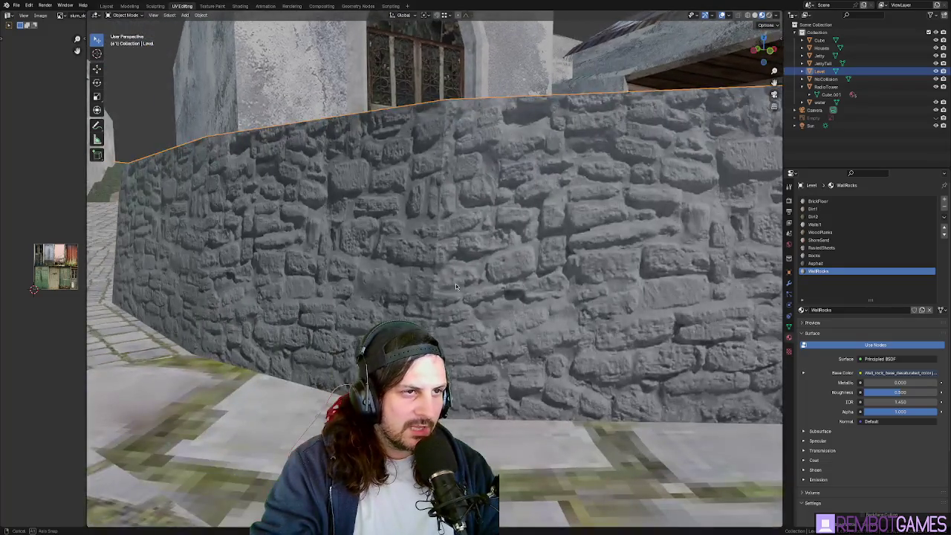
pyautogui.click(240, 6)
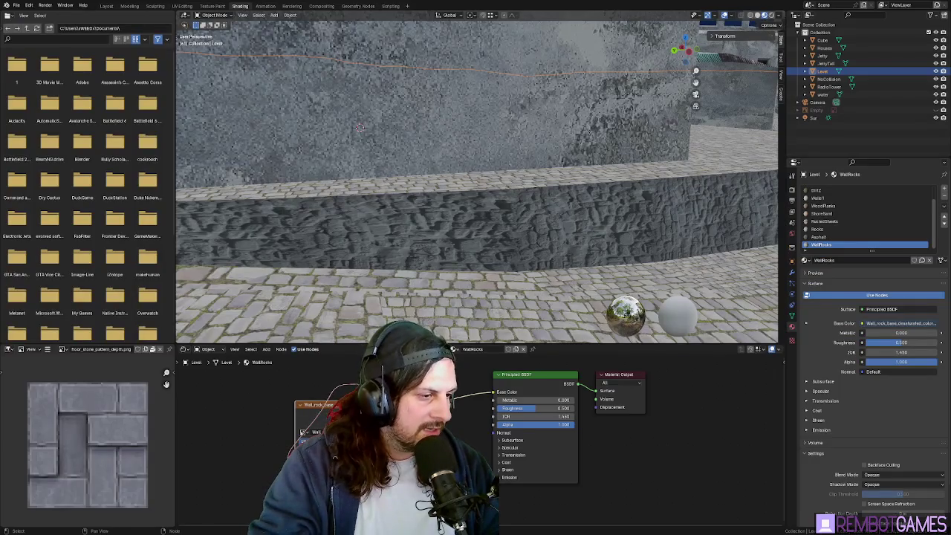
pyautogui.moveTo(360, 127); pyautogui.dragTo(402, 134, button='middle')
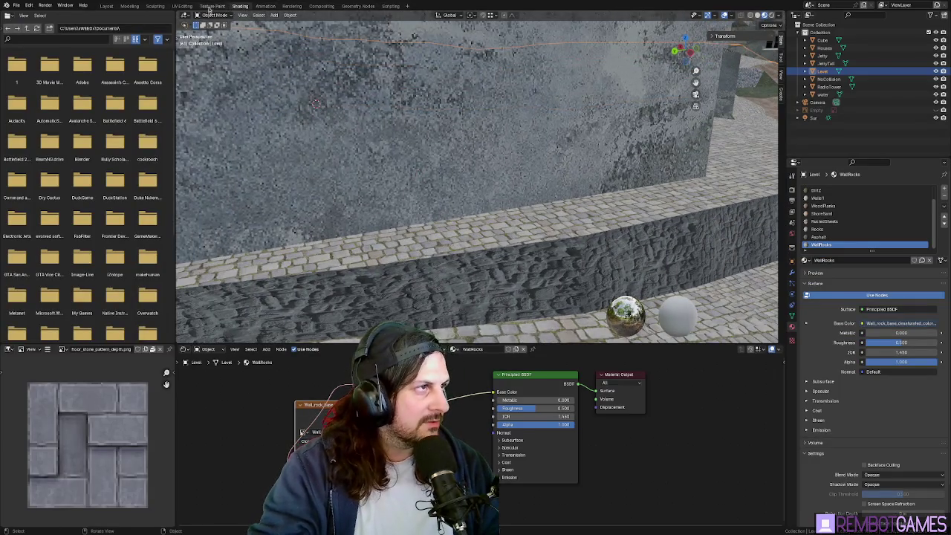
pyautogui.click(183, 6)
pyautogui.moveTo(446, 261)
pyautogui.mouseDown(button='middle')
pyautogui.moveTo(479, 269)
pyautogui.moveTo(477, 424)
pyautogui.mouseUp(button='middle')
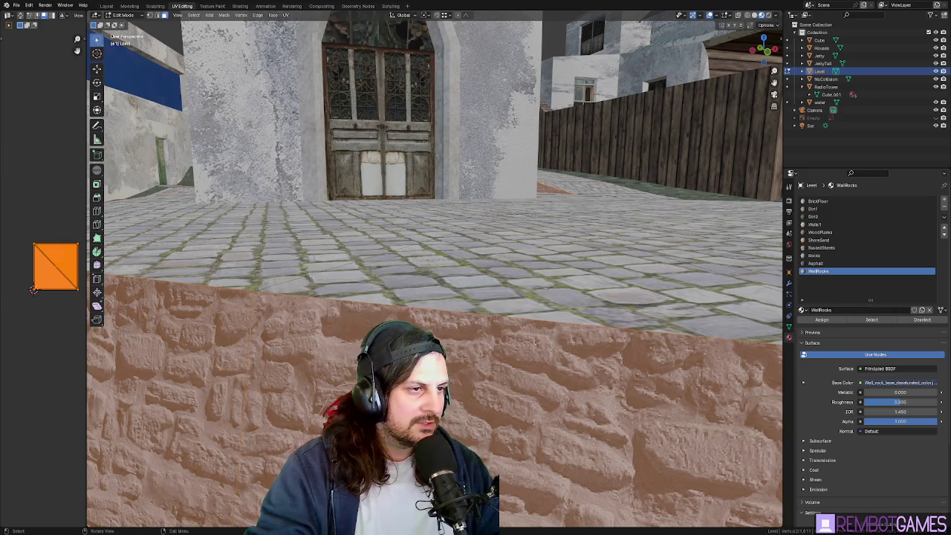
pyautogui.hotkey('alt', 'Tab')
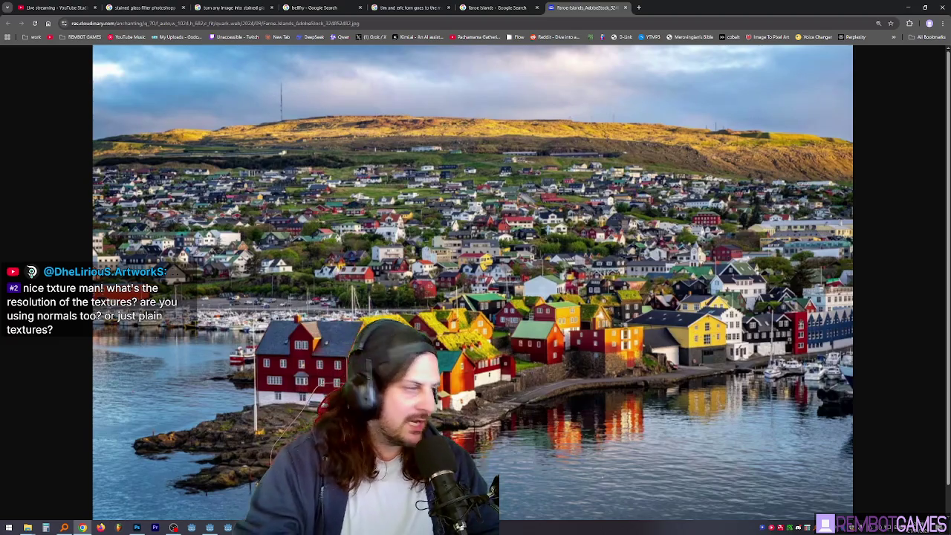
pyautogui.hotkey('alt', 'Tab')
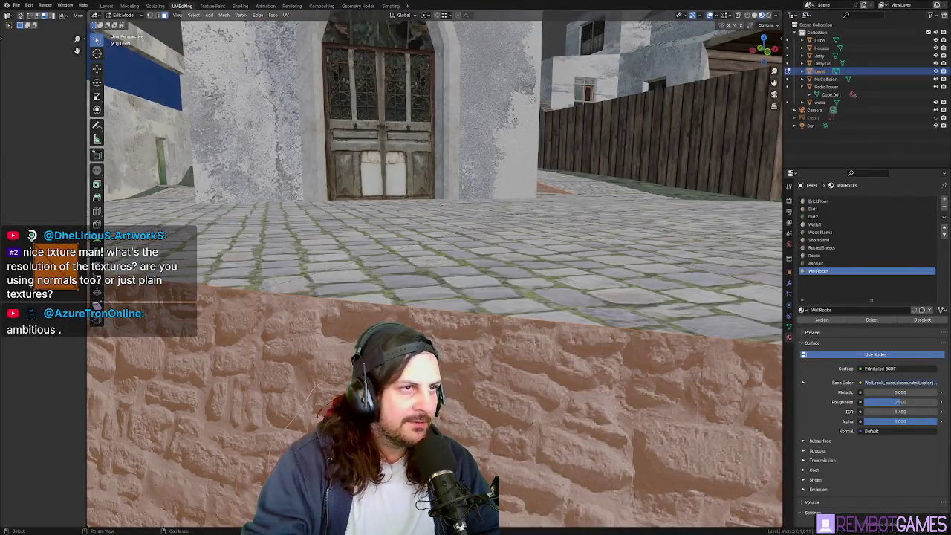
# Step: Orbit around the chapel and frame the sloped retaining wall along the cobbled path
pyautogui.moveTo(419, 151)
pyautogui.mouseDown(button='middle')
pyautogui.moveTo(405, 173)
pyautogui.moveTo(477, 117)
pyautogui.moveTo(501, 129)
pyautogui.moveTo(419, 241)
pyautogui.moveTo(436, 230)
pyautogui.moveTo(350, 240)
pyautogui.moveTo(535, 213)
pyautogui.mouseUp(button='middle')
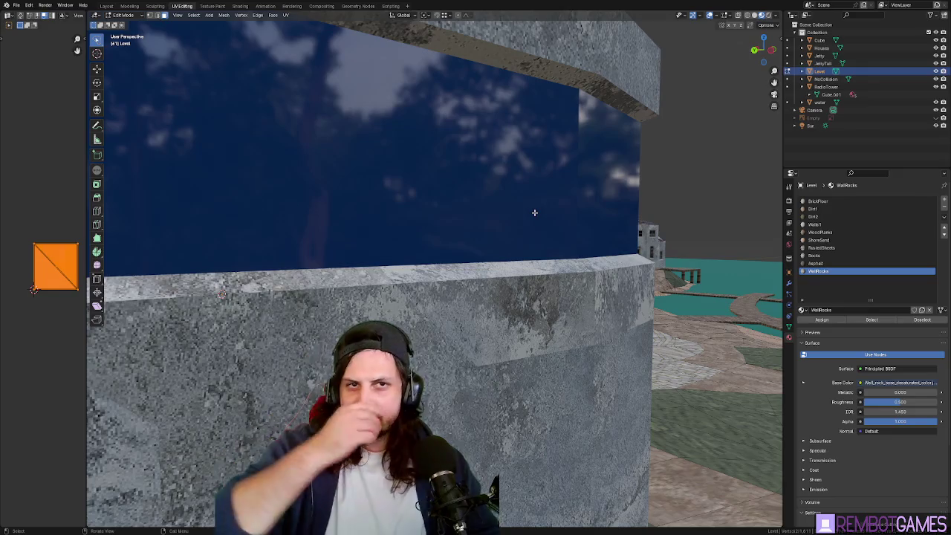
pyautogui.moveTo(534, 212)
pyautogui.mouseDown(button='middle')
pyautogui.moveTo(454, 195)
pyautogui.moveTo(426, 240)
pyautogui.moveTo(400, 222)
pyautogui.moveTo(380, 269)
pyautogui.moveTo(423, 285)
pyautogui.mouseUp(button='middle')
pyautogui.moveTo(497, 307)
pyautogui.mouseDown(button='middle')
pyautogui.moveTo(567, 336)
pyautogui.moveTo(616, 319)
pyautogui.moveTo(561, 285)
pyautogui.moveTo(450, 297)
pyautogui.mouseUp(button='middle')
pyautogui.press('Tab')
pyautogui.moveTo(531, 295); pyautogui.dragTo(354, 292, button='middle')
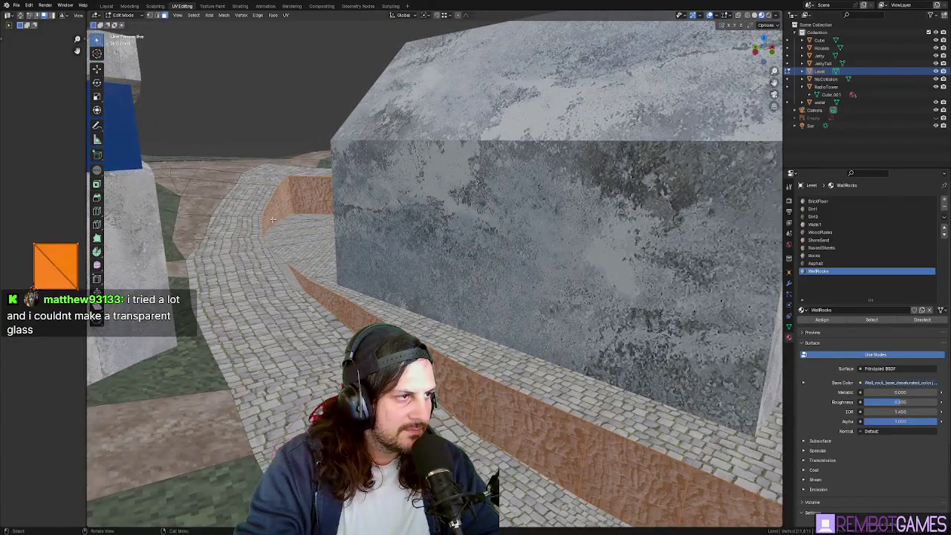
pyautogui.moveTo(278, 217)
pyautogui.mouseDown(button='middle')
pyautogui.moveTo(525, 242)
pyautogui.moveTo(306, 306)
pyautogui.moveTo(319, 314)
pyautogui.mouseUp(button='middle')
# Step: Unwrap the selected sloped-wall faces, trying and then undoing a texture rotation
pyautogui.keyDown('ctrl'); pyautogui.click(565, 245); pyautogui.keyUp('ctrl')
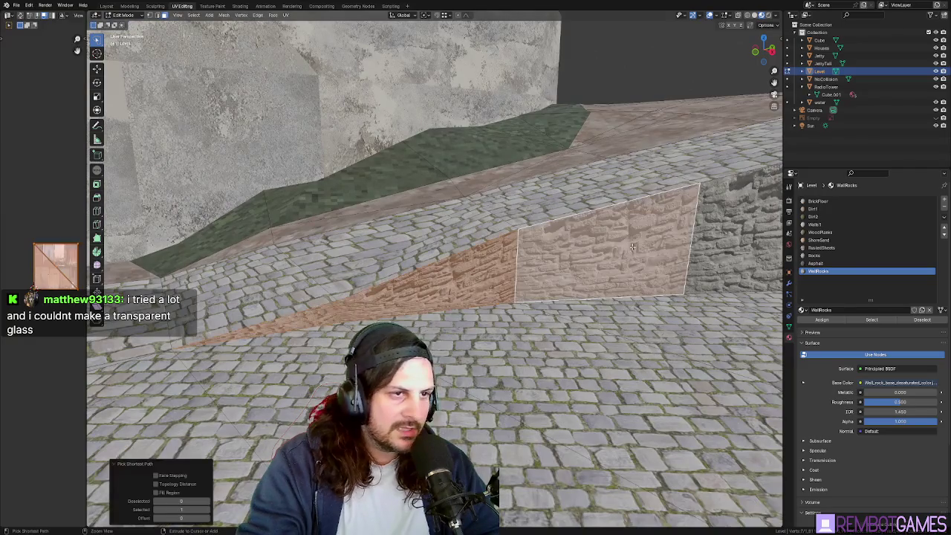
pyautogui.moveTo(565, 245); pyautogui.dragTo(542, 239, button='middle')
pyautogui.press('u')
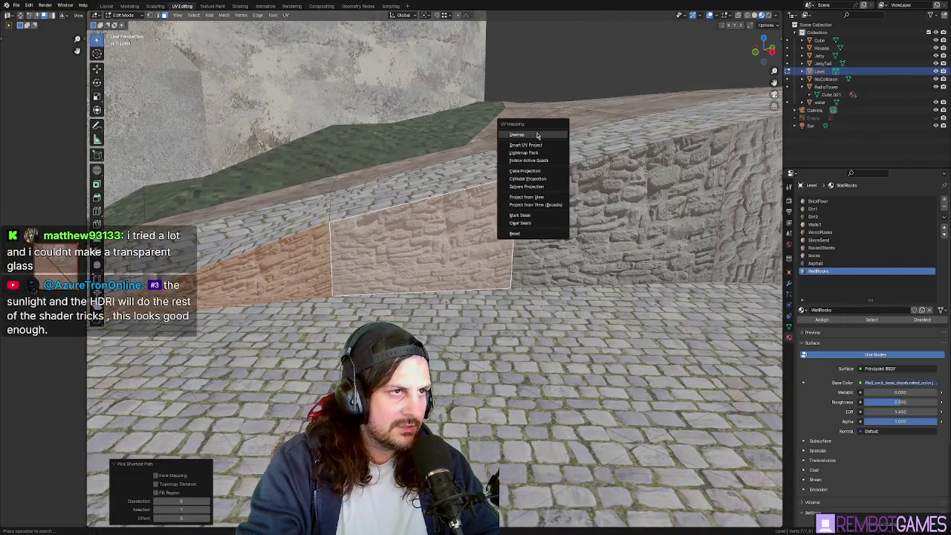
pyautogui.click(537, 135)
pyautogui.moveTo(376, 280); pyautogui.dragTo(386, 283, button='middle')
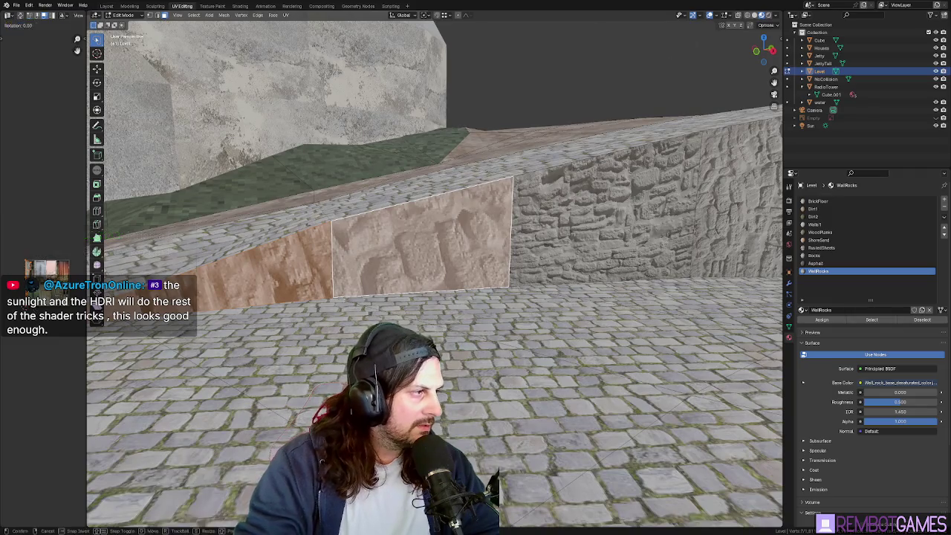
pyautogui.hotkey('ctrl', 'z')
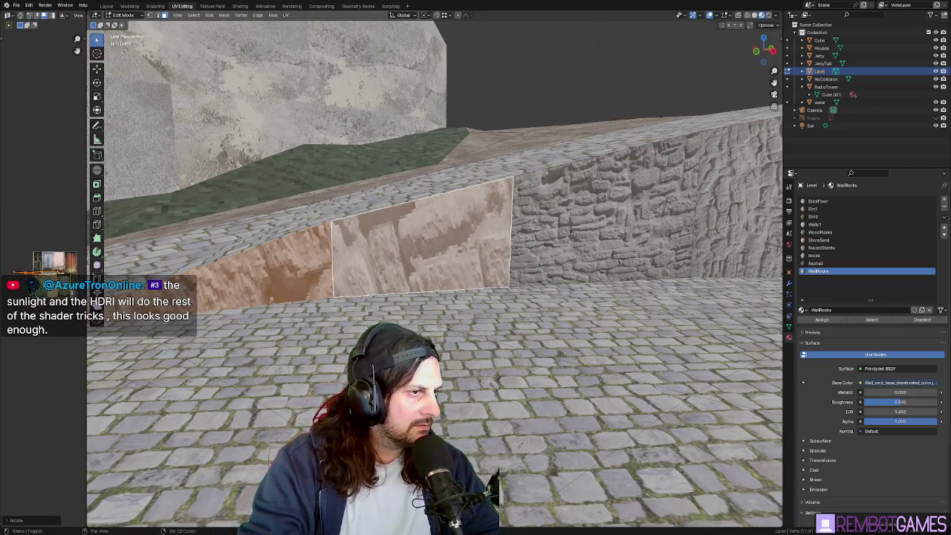
pyautogui.hotkey('ctrl', 'shift', 'z')
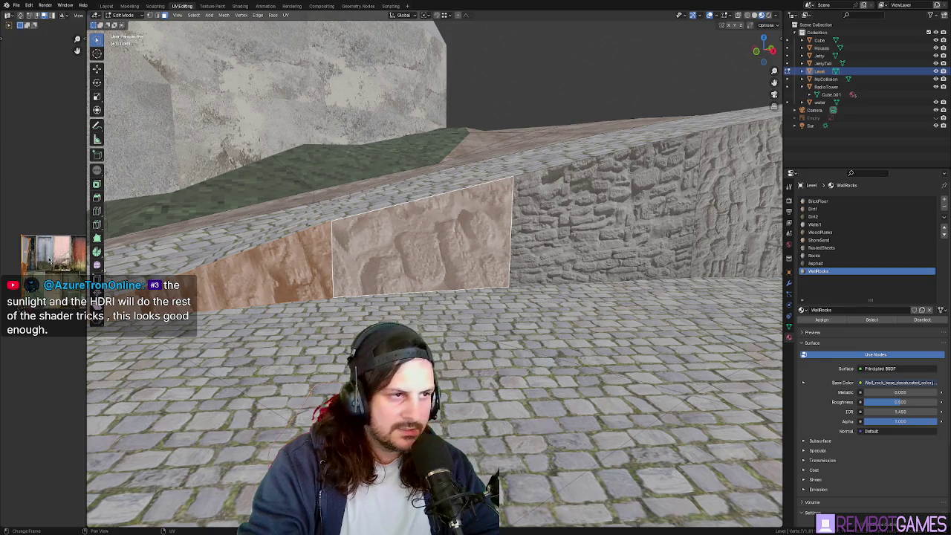
pyautogui.click(49, 259)
pyautogui.hotkey('ctrl', 'z')
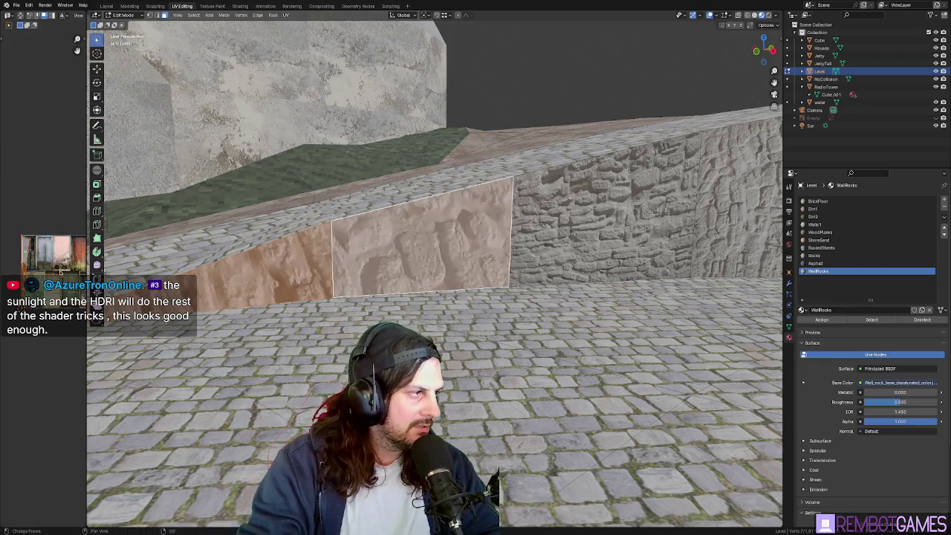
# Step: Unwrap the next sloped face and the two slanted faces on the left individually
pyautogui.moveTo(283, 289); pyautogui.dragTo(257, 301, button='middle')
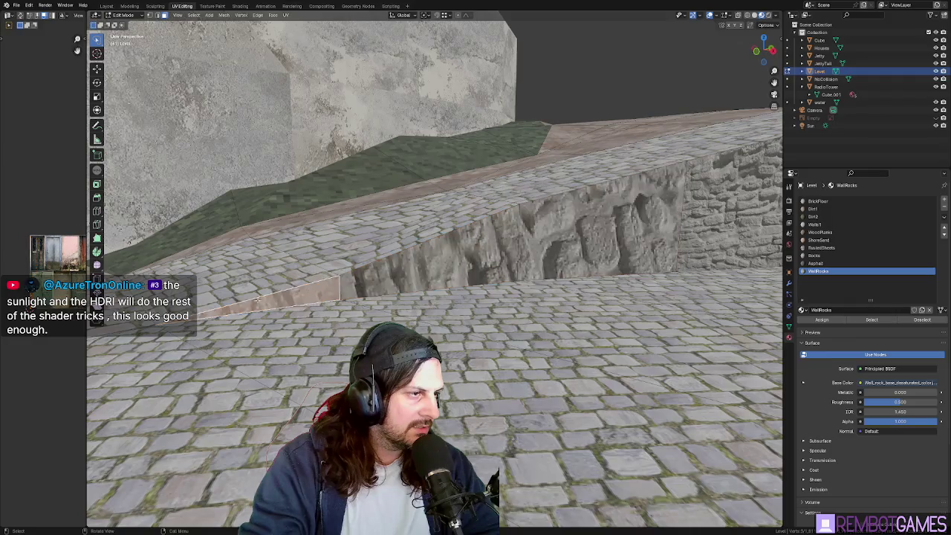
pyautogui.click(554, 247)
pyautogui.press('u')
pyautogui.click(554, 242)
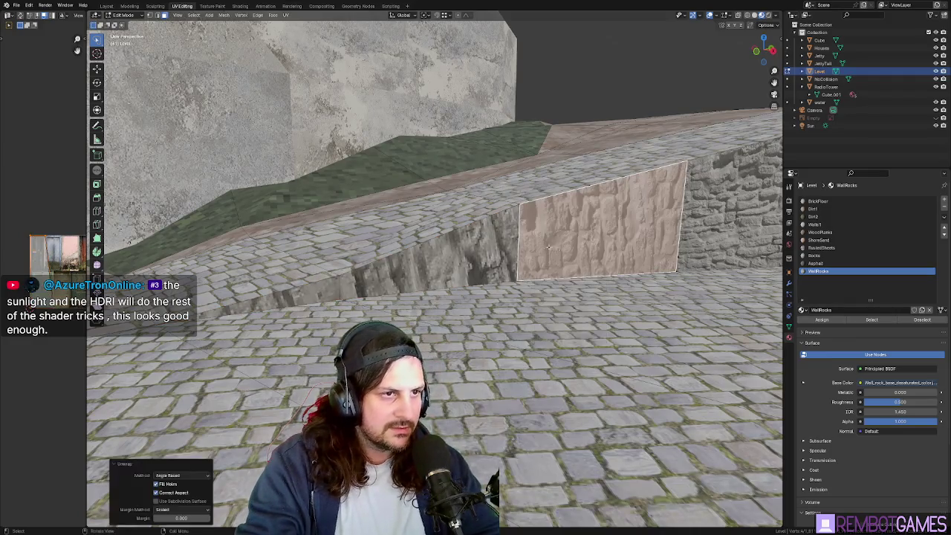
pyautogui.click(439, 261)
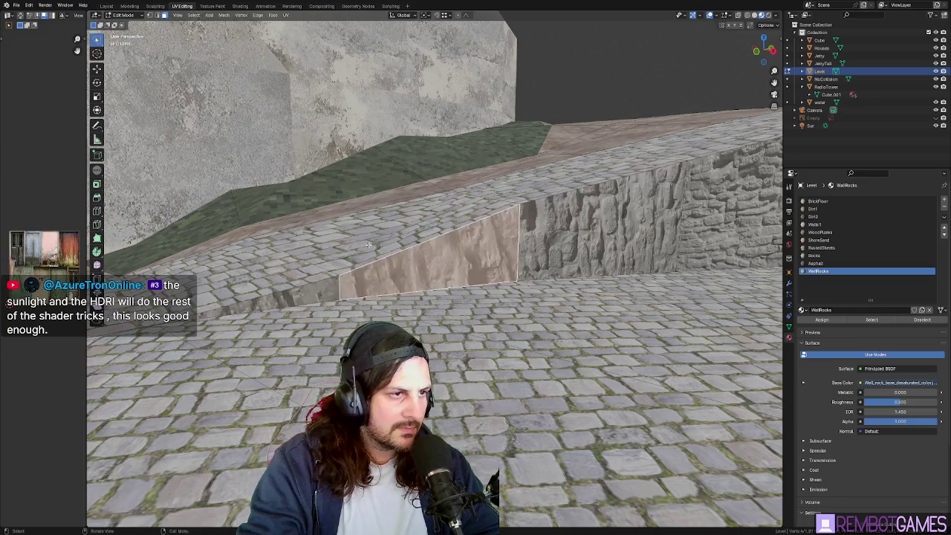
pyautogui.press('u')
pyautogui.click(379, 242)
pyautogui.click(322, 293)
pyautogui.press('u')
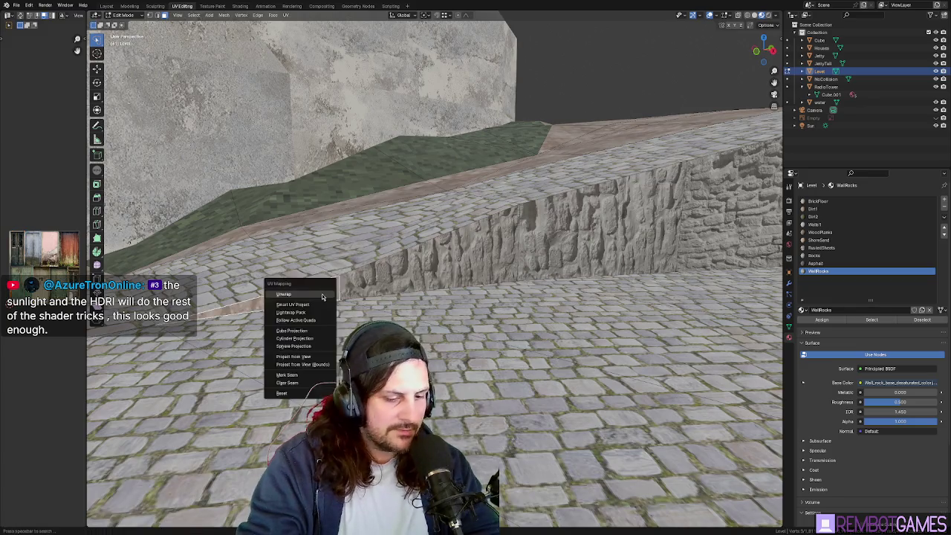
pyautogui.click(325, 292)
# Step: Unwrap the large wall face, the right-hand face and the next face one by one
pyautogui.moveTo(530, 266)
pyautogui.mouseDown(button='middle')
pyautogui.moveTo(565, 240)
pyautogui.moveTo(429, 188)
pyautogui.moveTo(549, 197)
pyautogui.moveTo(518, 194)
pyautogui.mouseUp(button='middle')
pyautogui.click(564, 240)
pyautogui.press('u')
pyautogui.click(565, 240)
pyautogui.click(582, 227)
pyautogui.press('u')
pyautogui.click(565, 223)
pyautogui.click(430, 188)
pyautogui.press('u')
pyautogui.click(429, 188)
# Step: Unwrap two further slanted wall faces individually
pyautogui.click(549, 197)
pyautogui.press('u')
pyautogui.click(549, 197)
pyautogui.click(519, 194)
pyautogui.press('u')
pyautogui.click(519, 194)
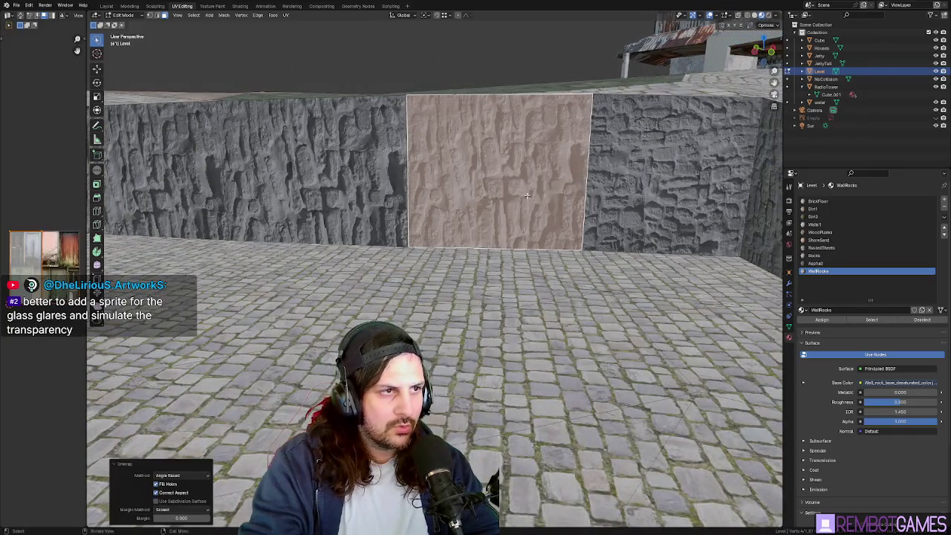
pyautogui.moveTo(554, 198)
pyautogui.mouseDown(button='middle')
pyautogui.moveTo(520, 259)
pyautogui.moveTo(423, 229)
pyautogui.mouseUp(button='middle')
# Step: Unwrap four more adjacent long-wall faces one by one
pyautogui.click(520, 260)
pyautogui.press('u')
pyautogui.click(521, 260)
pyautogui.click(423, 229)
pyautogui.press('u')
pyautogui.click(424, 229)
pyautogui.click(550, 245)
pyautogui.press('u')
pyautogui.click(550, 246)
pyautogui.click(646, 257)
pyautogui.press('u')
pyautogui.click(646, 258)
# Step: From a new angle, unwrap the remaining small wall faces individually
pyautogui.moveTo(646, 258)
pyautogui.mouseDown(button='middle')
pyautogui.moveTo(692, 270)
pyautogui.moveTo(665, 255)
pyautogui.moveTo(715, 254)
pyautogui.mouseUp(button='middle')
pyautogui.click(665, 255)
pyautogui.press('u')
pyautogui.click(665, 256)
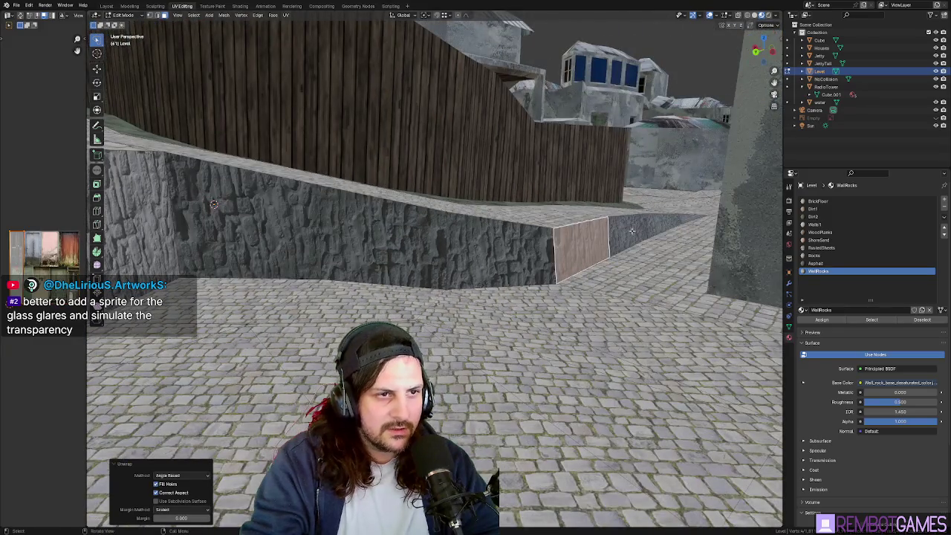
pyautogui.click(632, 231)
pyautogui.press('u')
pyautogui.click(631, 231)
pyautogui.click(669, 225)
pyautogui.press('u')
pyautogui.click(670, 225)
pyautogui.press('u')
pyautogui.click(687, 217)
# Step: Select the whole long wall run and rotate its UVs 90° so blocks lie horizontally
pyautogui.keyDown('ctrl'); pyautogui.click(381, 249); pyautogui.keyUp('ctrl')
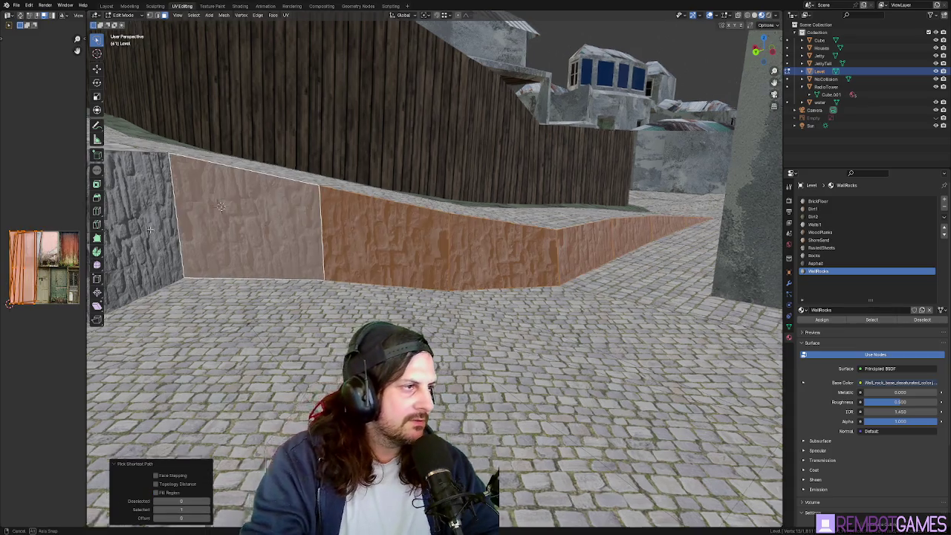
pyautogui.moveTo(258, 225)
pyautogui.mouseDown(button='middle')
pyautogui.moveTo(299, 210)
pyautogui.moveTo(277, 207)
pyautogui.mouseUp(button='middle')
pyautogui.keyDown('ctrl'); pyautogui.click(300, 210); pyautogui.keyUp('ctrl')
pyautogui.moveTo(333, 229)
pyautogui.mouseDown(button='middle')
pyautogui.moveTo(559, 269)
pyautogui.moveTo(63, 254)
pyautogui.mouseUp(button='middle')
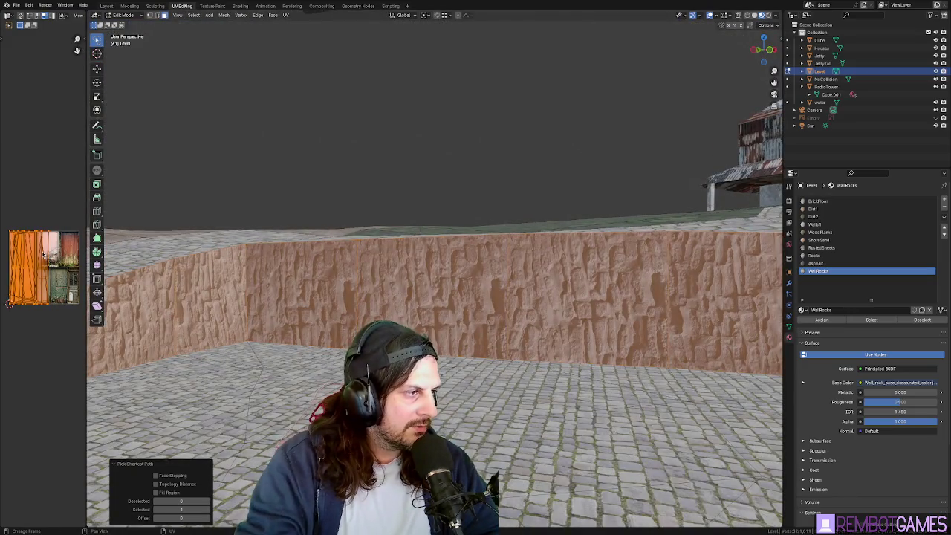
pyautogui.press('r')
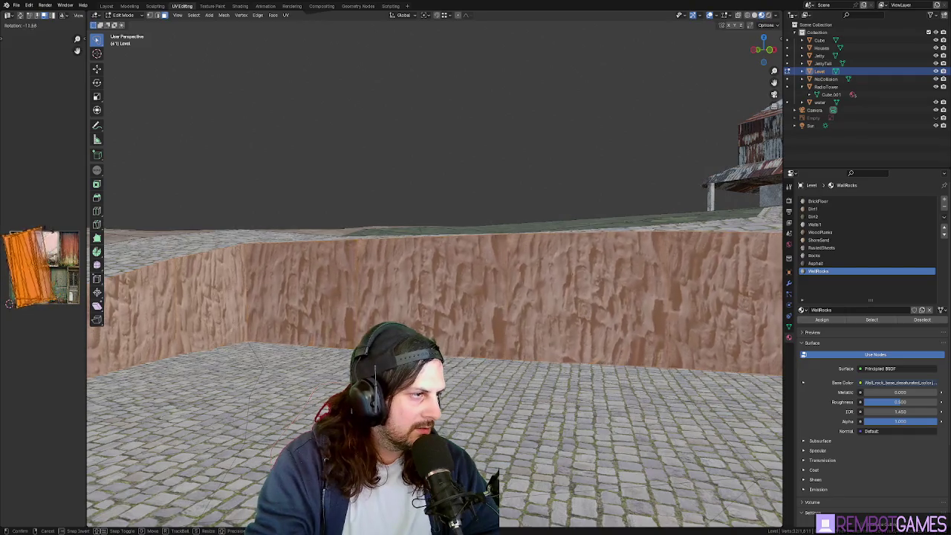
pyautogui.write('90')
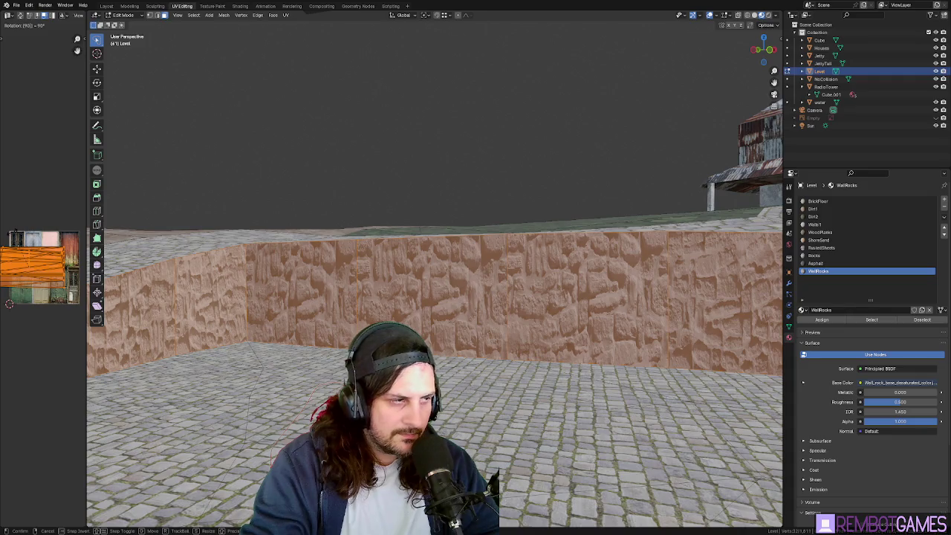
pyautogui.press('Tab')
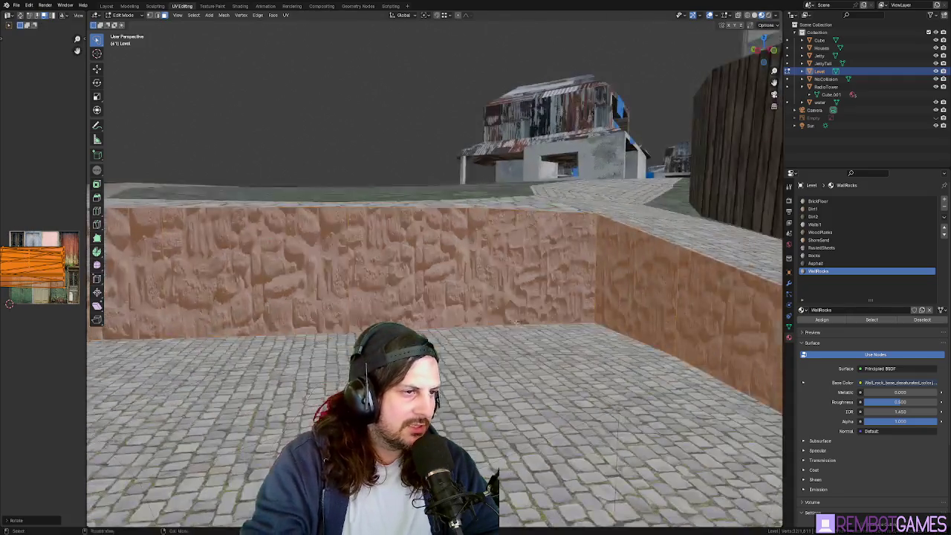
pyautogui.moveTo(286, 244); pyautogui.dragTo(226, 300, button='middle')
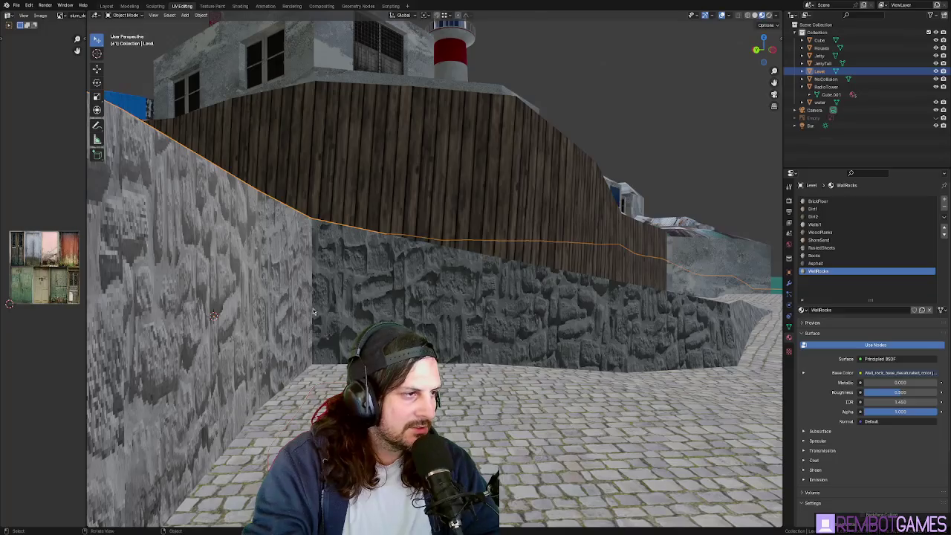
# Step: Inspect the stone wall's material in the Shading workspace, then return to UV Editing
pyautogui.moveTo(301, 313); pyautogui.dragTo(272, 318, button='middle')
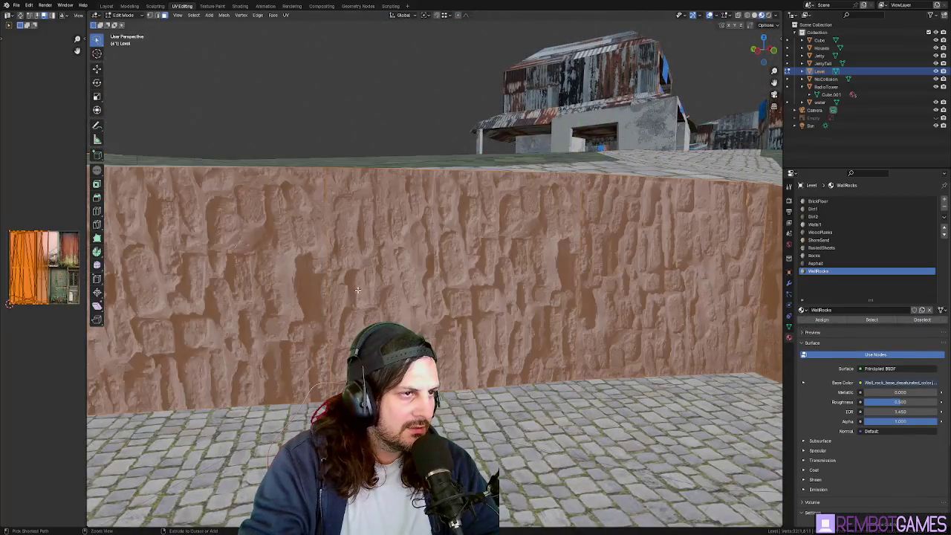
pyautogui.moveTo(401, 295); pyautogui.dragTo(312, 245, button='middle')
pyautogui.click(239, 6)
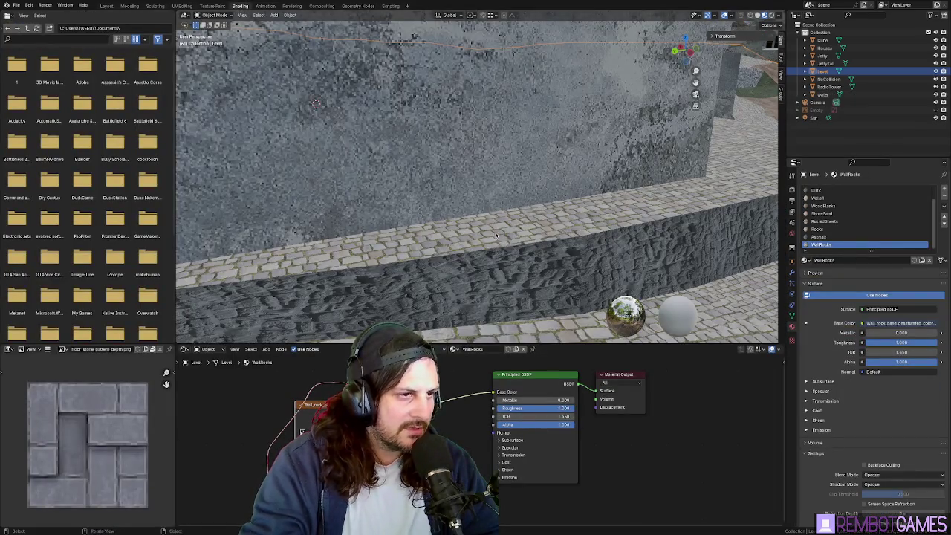
pyautogui.keyDown('ctrl'); pyautogui.moveTo(496, 237); pyautogui.dragTo(259, 42, button='middle'); pyautogui.keyUp('ctrl')
pyautogui.click(181, 6)
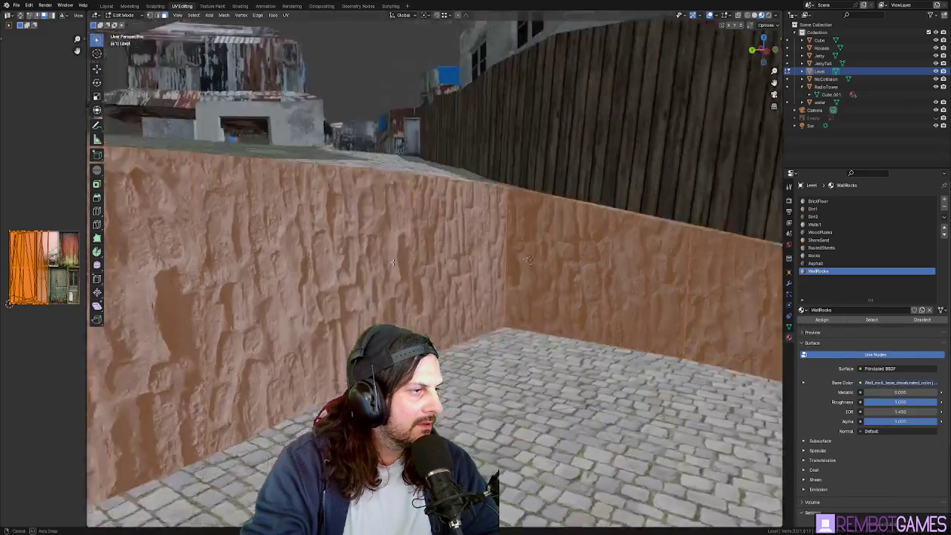
pyautogui.scroll(-3, 408, 278)
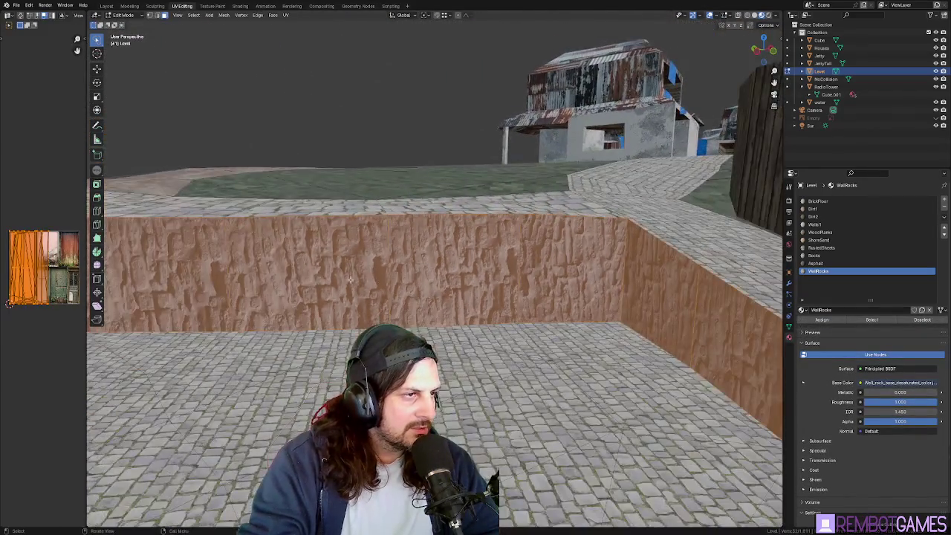
pyautogui.scroll(-3, 335, 276)
# Step: Unwrap two adjacent wall faces, trying a 90° UV turn and then undoing it
pyautogui.click(263, 276)
pyautogui.keyDown('shift'); pyautogui.click(344, 271); pyautogui.keyUp('shift')
pyautogui.press('u')
pyautogui.click(331, 272)
pyautogui.scroll(3, 420, 284)
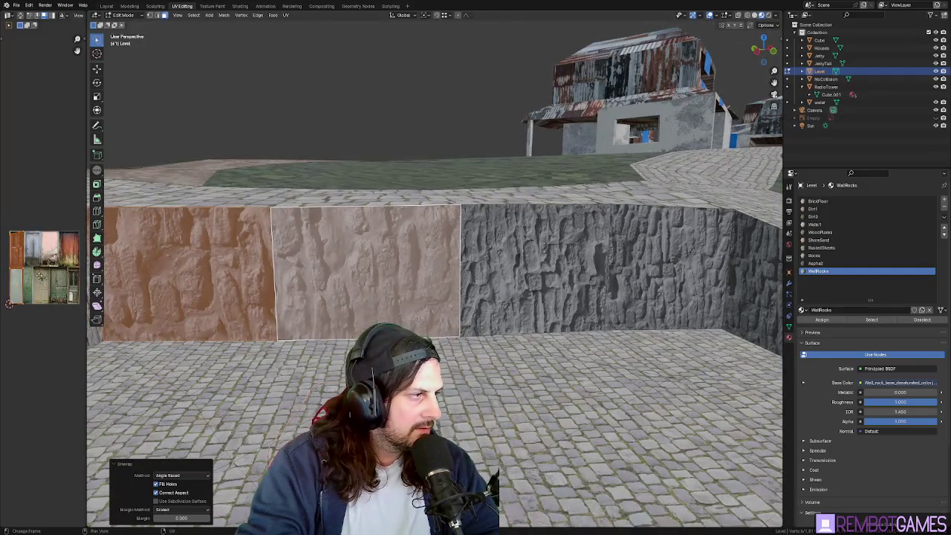
pyautogui.write('r90')
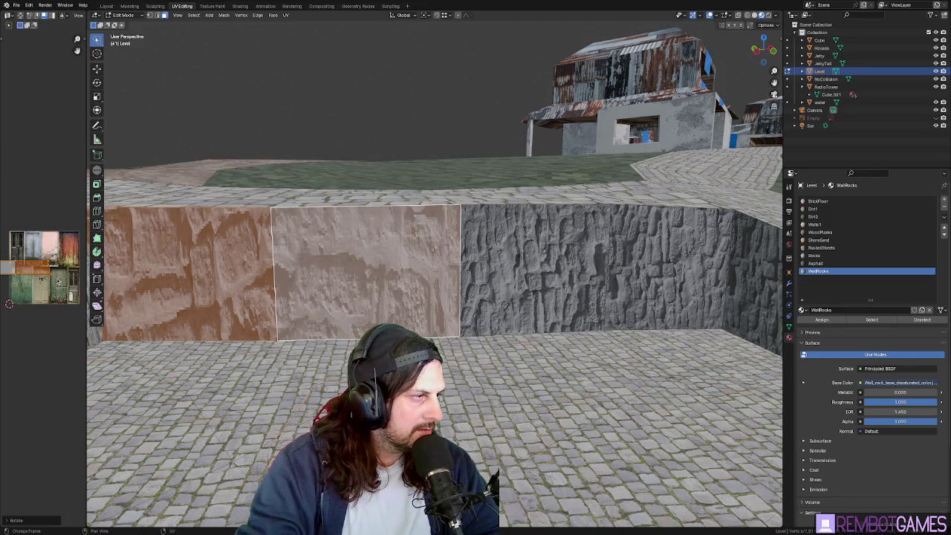
pyautogui.press('Return')
pyautogui.moveTo(357, 289); pyautogui.dragTo(374, 288, button='middle')
pyautogui.hotkey('ctrl', 'z')
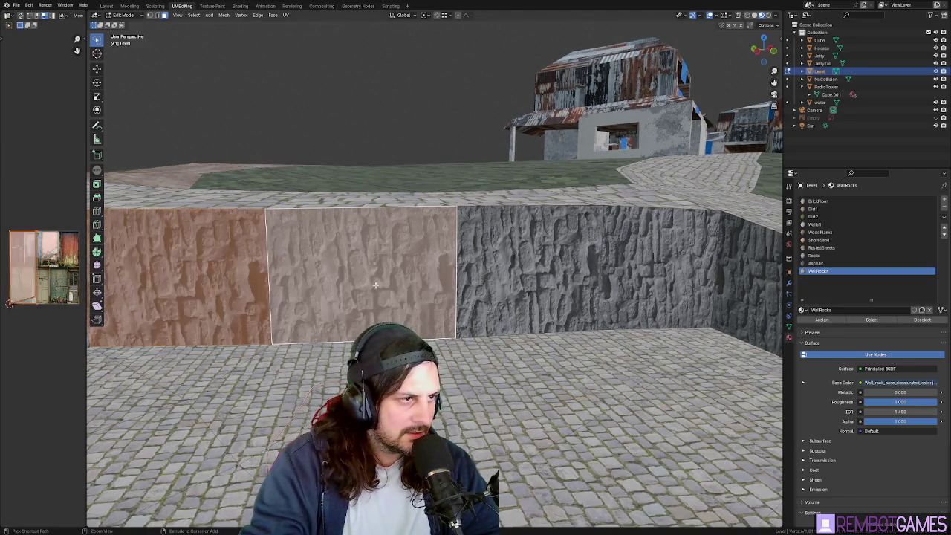
pyautogui.hotkey('ctrl', 'z')
# Step: Check the wall in Object Mode, then re-enter Edit Mode and select the wall faces
pyautogui.keyDown('ctrl'); pyautogui.click(383, 279); pyautogui.keyUp('ctrl')
pyautogui.moveTo(383, 279); pyautogui.dragTo(392, 296, button='middle')
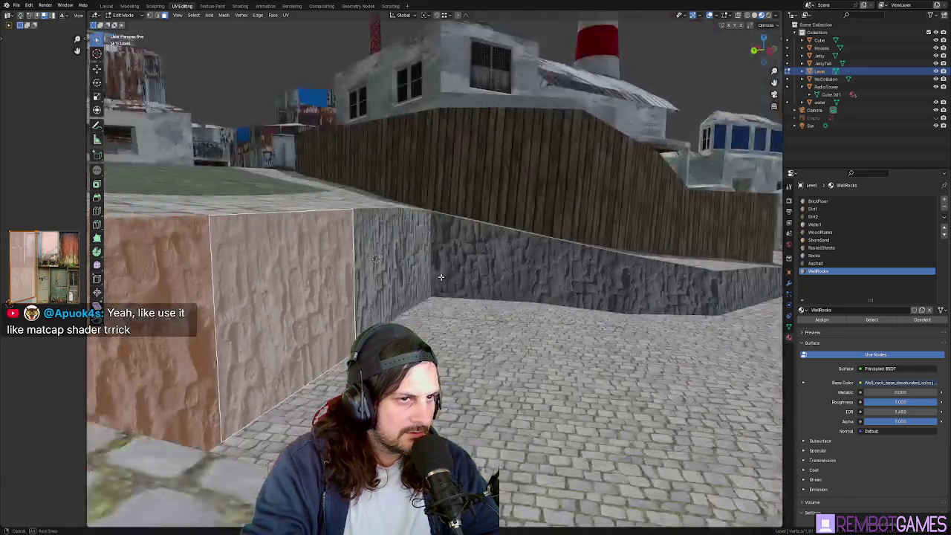
pyautogui.press('Tab')
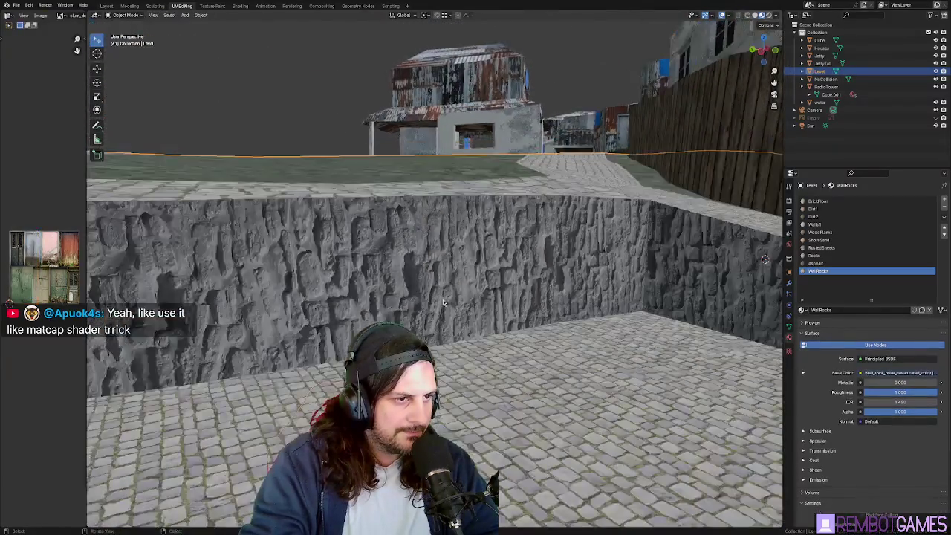
pyautogui.moveTo(392, 296)
pyautogui.mouseDown(button='middle')
pyautogui.moveTo(408, 303)
pyautogui.moveTo(357, 274)
pyautogui.mouseUp(button='middle')
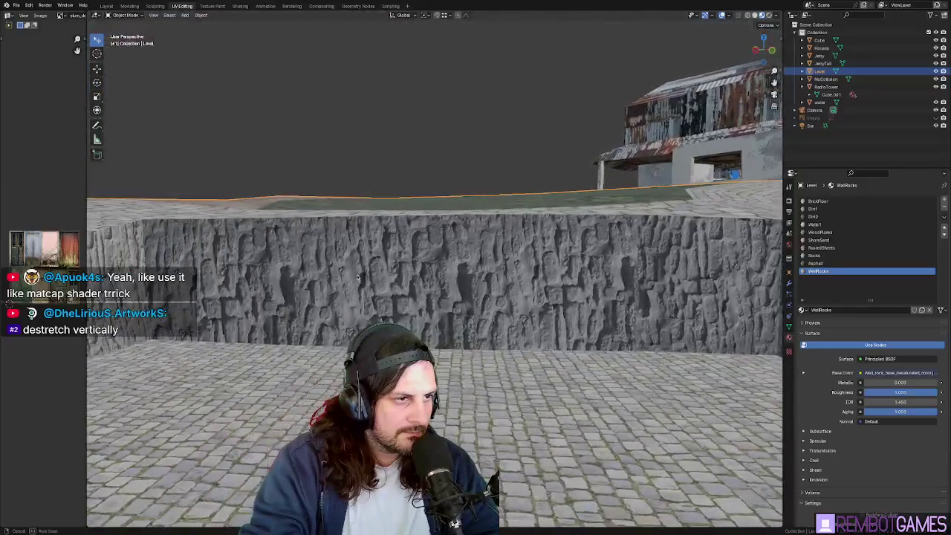
pyautogui.scroll(2, 357, 274)
pyautogui.scroll(2, 602, 270)
pyautogui.scroll(1, 602, 269)
pyautogui.moveTo(602, 270); pyautogui.dragTo(502, 273, button='middle')
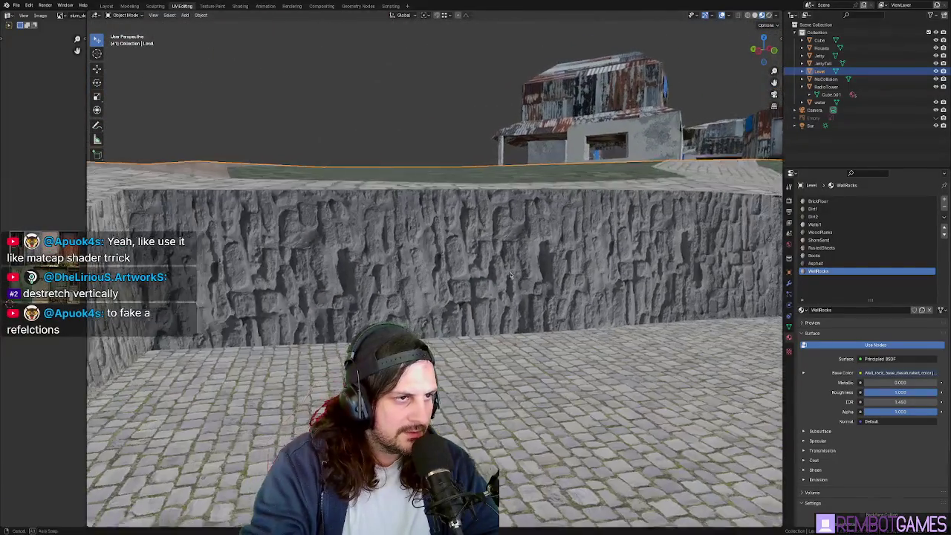
pyautogui.press('Tab')
pyautogui.press('Tab')
pyautogui.press('Tab')
pyautogui.click(375, 268)
pyautogui.keyDown('ctrl'); pyautogui.click(728, 260); pyautogui.keyUp('ctrl')
pyautogui.moveTo(728, 260); pyautogui.dragTo(492, 270, button='middle')
# Step: Rotate the wall UVs 90°, then rescale them vertically and evenly
pyautogui.write('r')
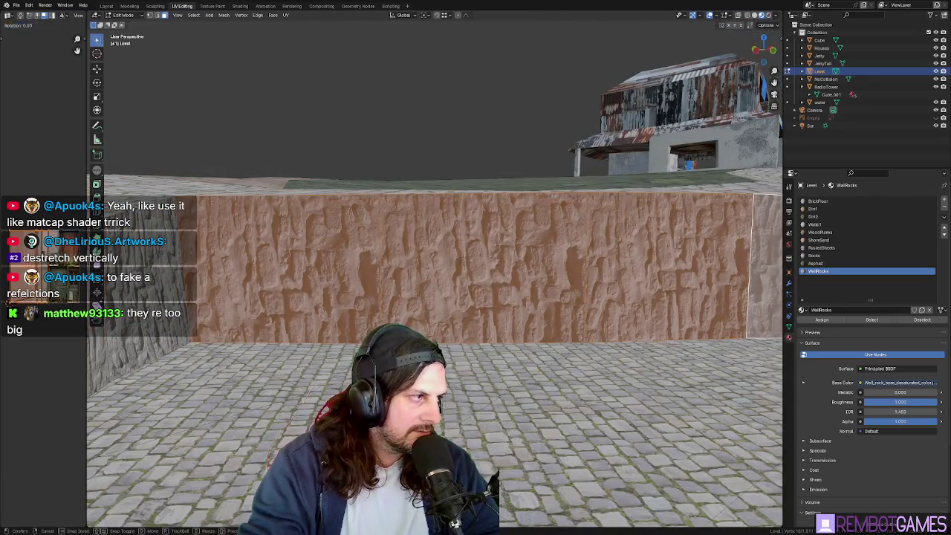
pyautogui.write('90')
pyautogui.press('Return')
pyautogui.press('s')
pyautogui.press('y')
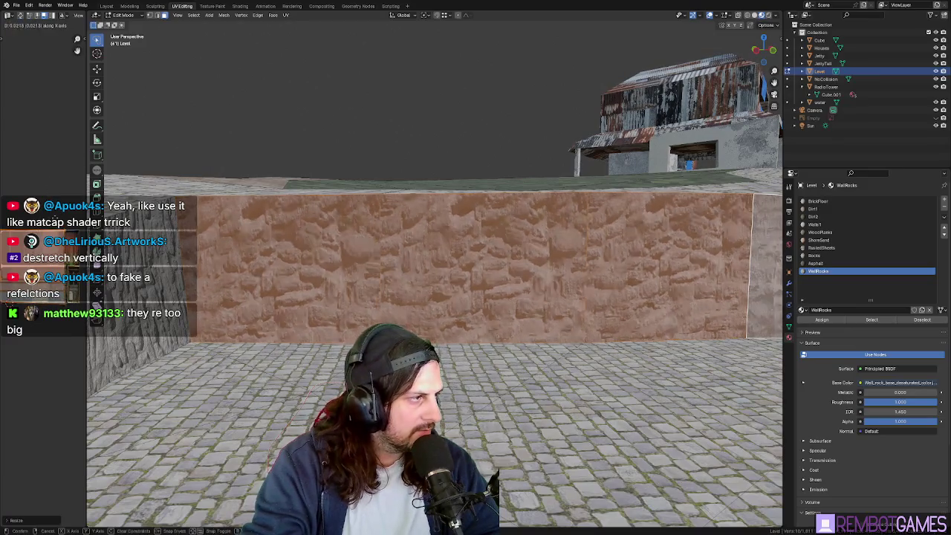
pyautogui.click(70, 225)
pyautogui.press('s')
pyautogui.press('y')
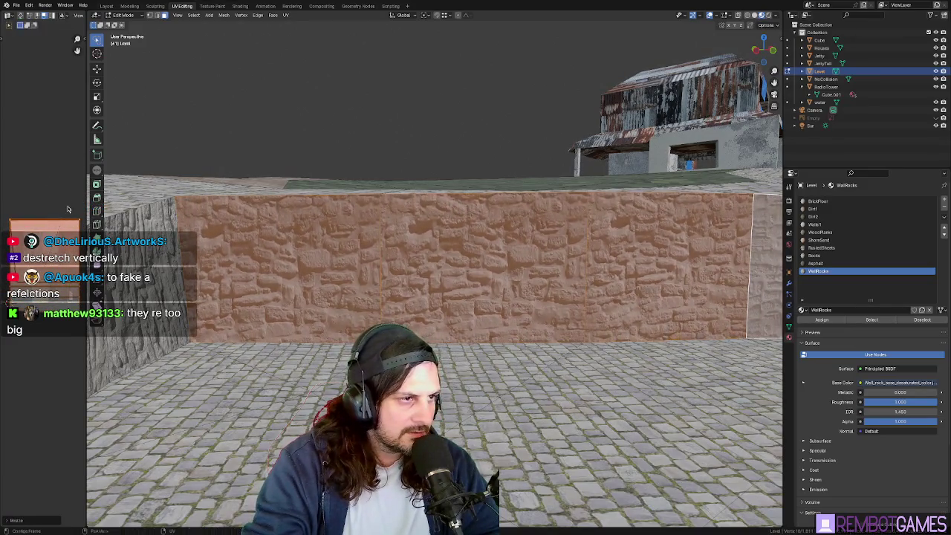
pyautogui.press('s')
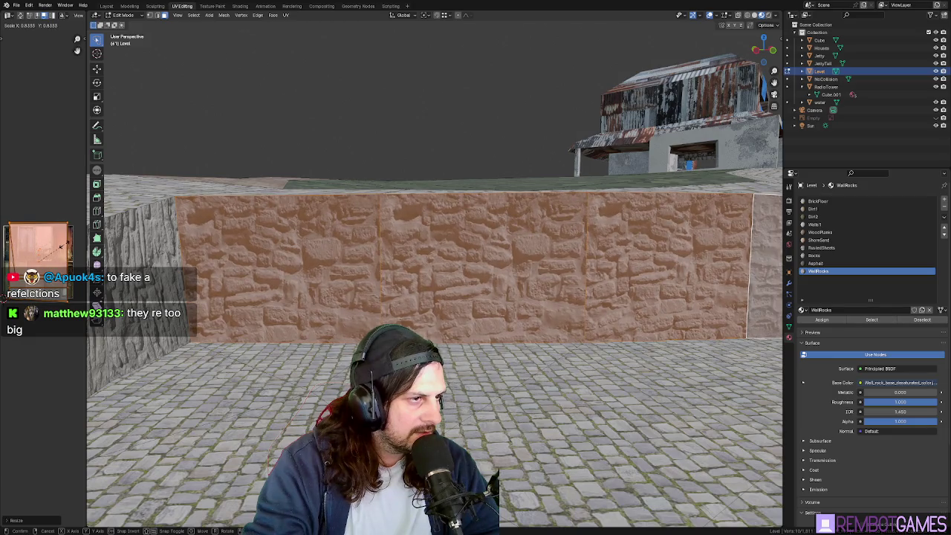
pyautogui.press('Return')
# Step: Select the left and middle wall faces and reset their UVs
pyautogui.click(345, 267)
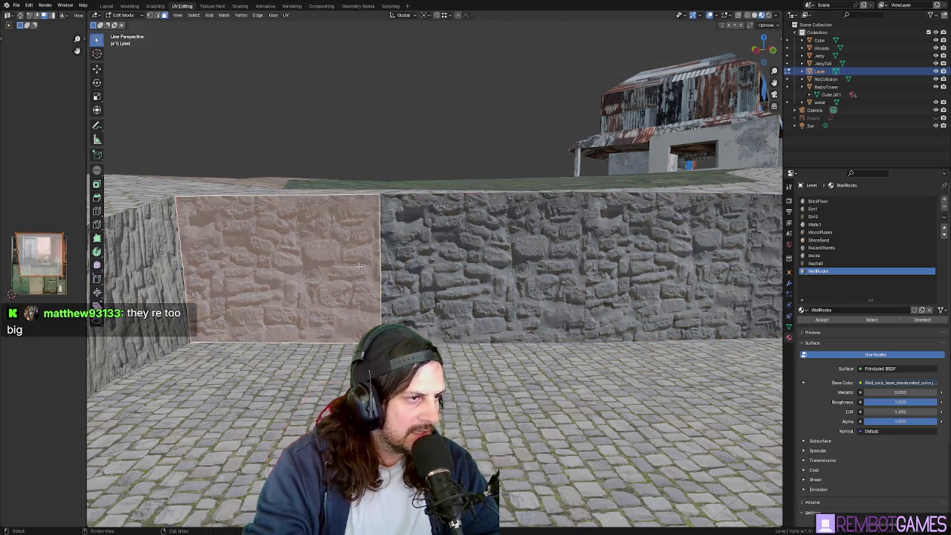
pyautogui.keyDown('ctrl'); pyautogui.click(446, 261); pyautogui.keyUp('ctrl')
pyautogui.rightClick(445, 260)
pyautogui.moveTo(416, 312); pyautogui.dragTo(307, 399, button='middle')
pyautogui.press('u')
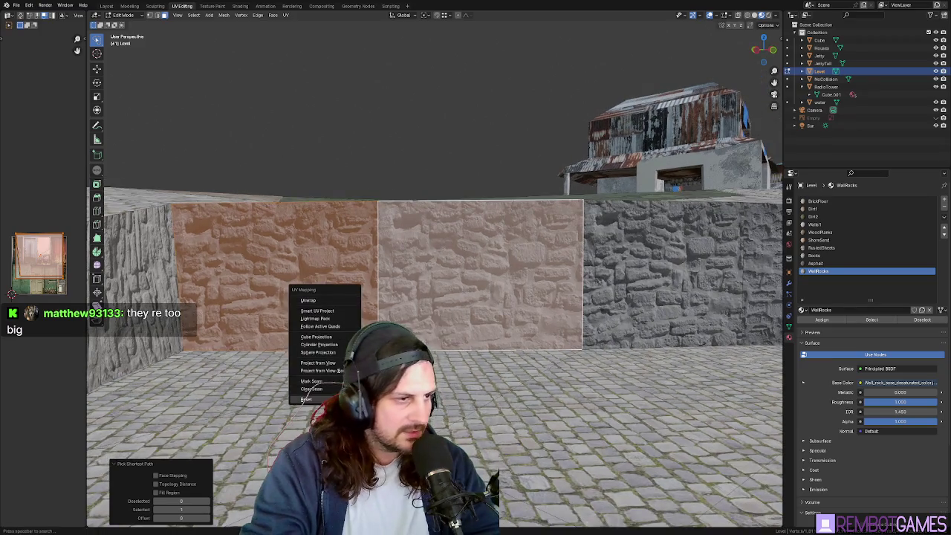
pyautogui.click(306, 400)
pyautogui.scroll(3, 479, 313)
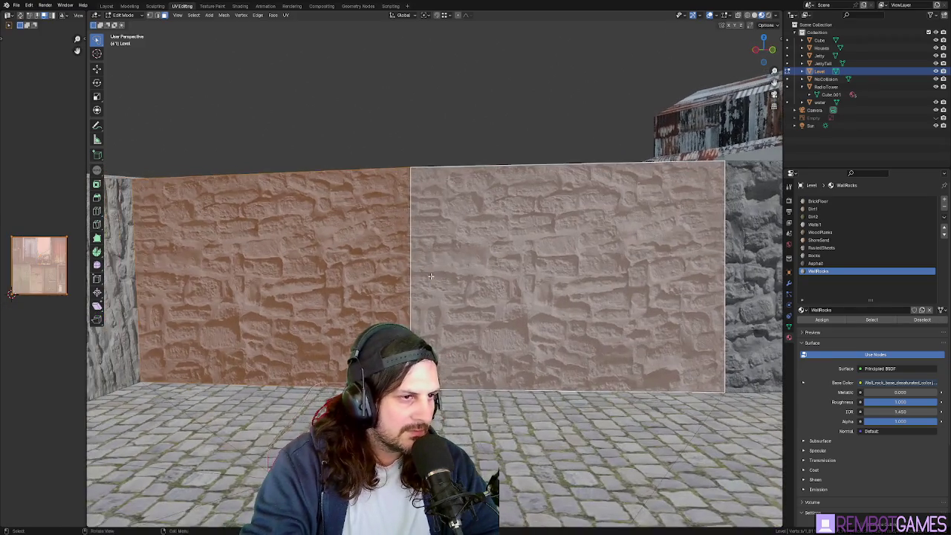
# Step: Inspect the wall texture, then rotate the selected faces' UVs by 1°
pyautogui.press('Tab')
pyautogui.scroll(2, 393, 299)
pyautogui.scroll(-2, 360, 277)
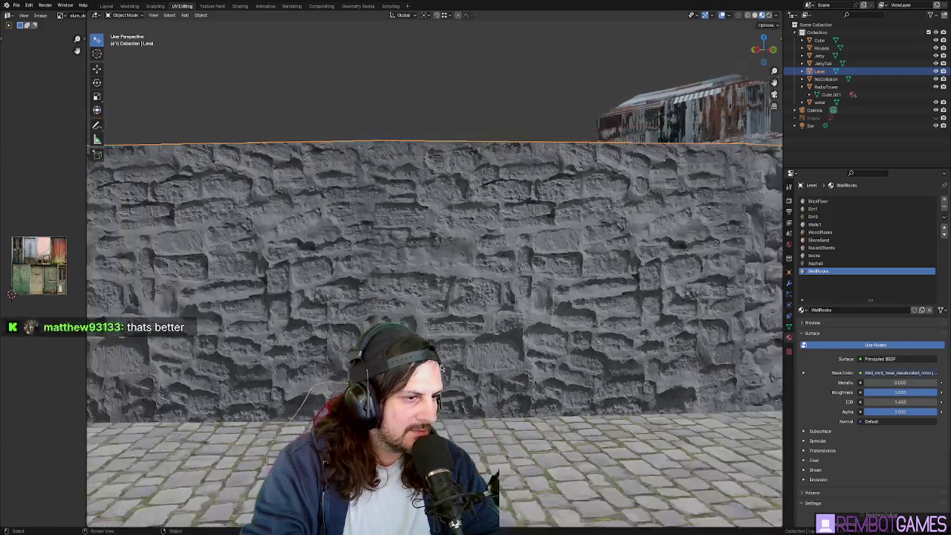
pyautogui.press('Tab')
pyautogui.write('r')
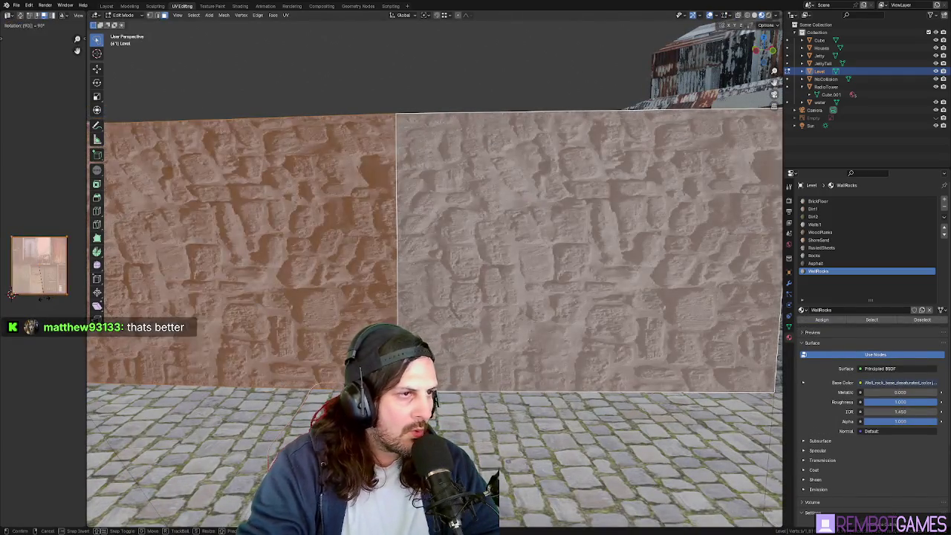
pyautogui.write('1')
pyautogui.press('Return')
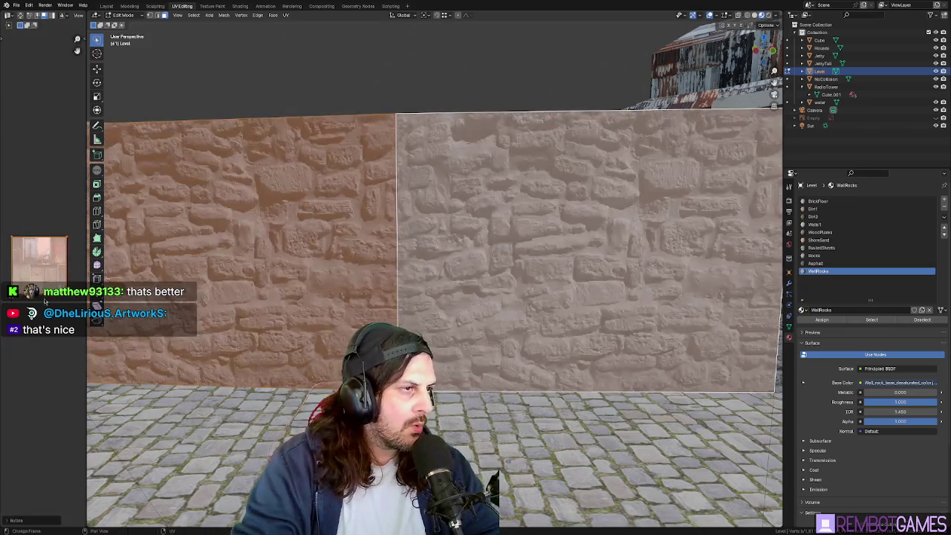
pyautogui.press('Tab')
pyautogui.moveTo(506, 266)
pyautogui.mouseDown(button='middle')
pyautogui.moveTo(409, 257)
pyautogui.moveTo(565, 253)
pyautogui.moveTo(505, 251)
pyautogui.mouseUp(button='middle')
# Step: Select two neighbouring wall faces, remap their UVs and check the wall in Object Mode
pyautogui.press('Tab')
pyautogui.click(476, 249)
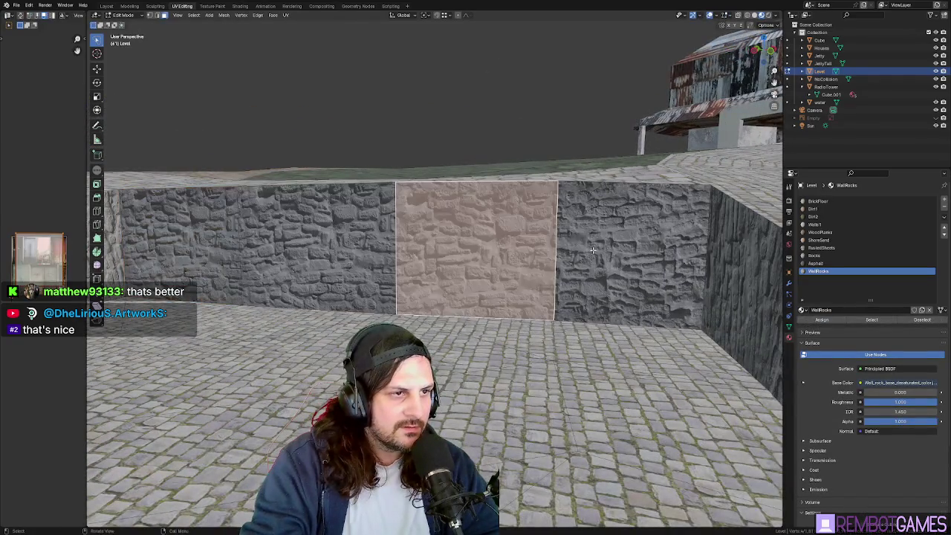
pyautogui.keyDown('shift'); pyautogui.click(597, 249); pyautogui.keyUp('shift')
pyautogui.moveTo(596, 250)
pyautogui.mouseDown(button='middle')
pyautogui.moveTo(565, 245)
pyautogui.moveTo(505, 198)
pyautogui.mouseUp(button='middle')
pyautogui.press('u')
pyautogui.click(580, 245)
pyautogui.press('Tab')
pyautogui.click(712, 16)
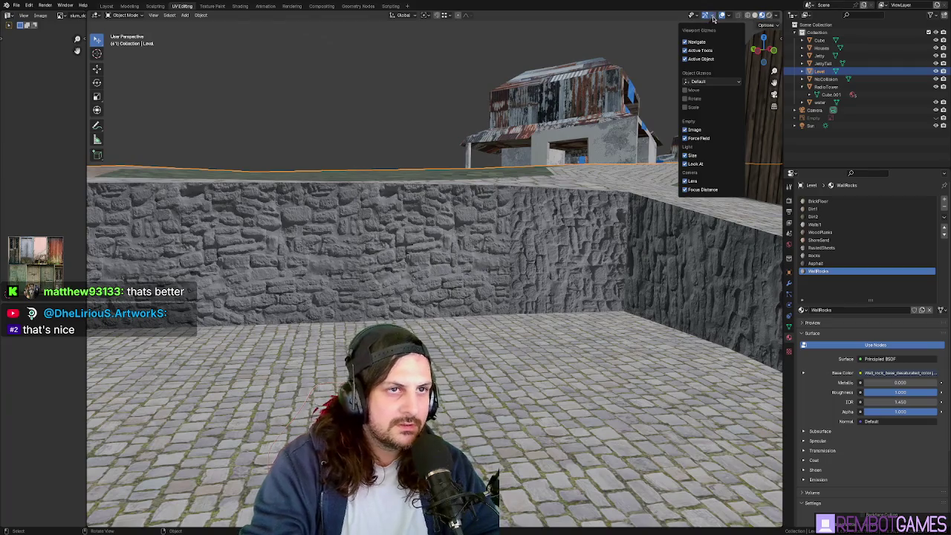
pyautogui.moveTo(729, 15)
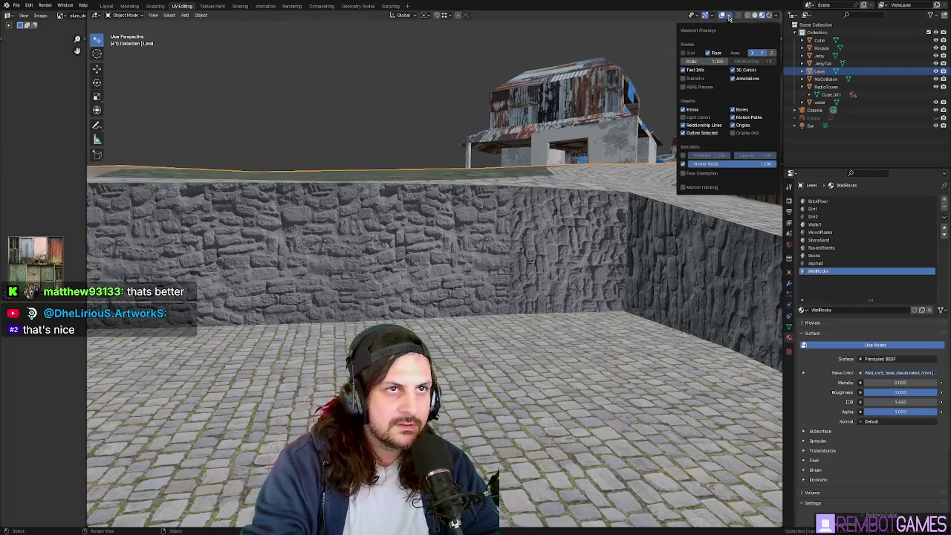
# Step: Select and frame the middle wall face, then view its texture from an elevated angle
pyautogui.click(701, 173)
pyautogui.click(702, 172)
pyautogui.press('Tab')
pyautogui.click(303, 231)
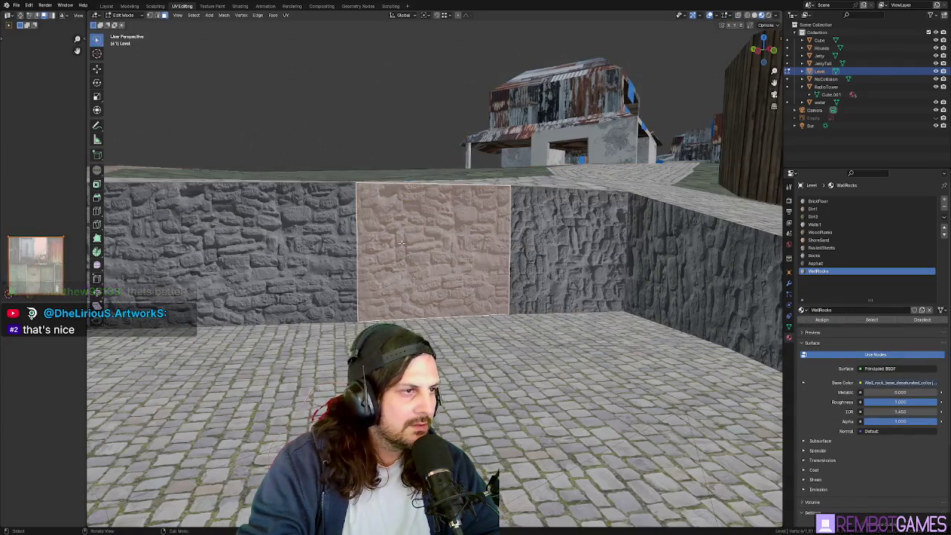
pyautogui.press('KP_Decimal')
pyautogui.press('Tab')
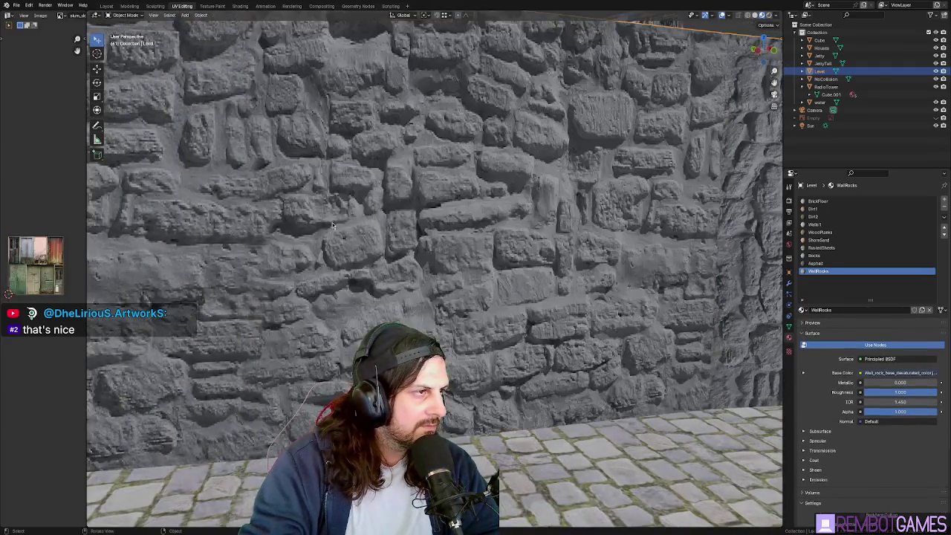
pyautogui.scroll(-5, 259, 229)
pyautogui.moveTo(259, 228)
pyautogui.mouseDown(button='middle')
pyautogui.moveTo(282, 268)
pyautogui.moveTo(645, 219)
pyautogui.moveTo(619, 312)
pyautogui.mouseUp(button='middle')
pyautogui.scroll(3, 645, 219)
pyautogui.scroll(3, 645, 220)
# Step: Rotate the middle wall face's texture by 90° and check the whole wall
pyautogui.press('Tab')
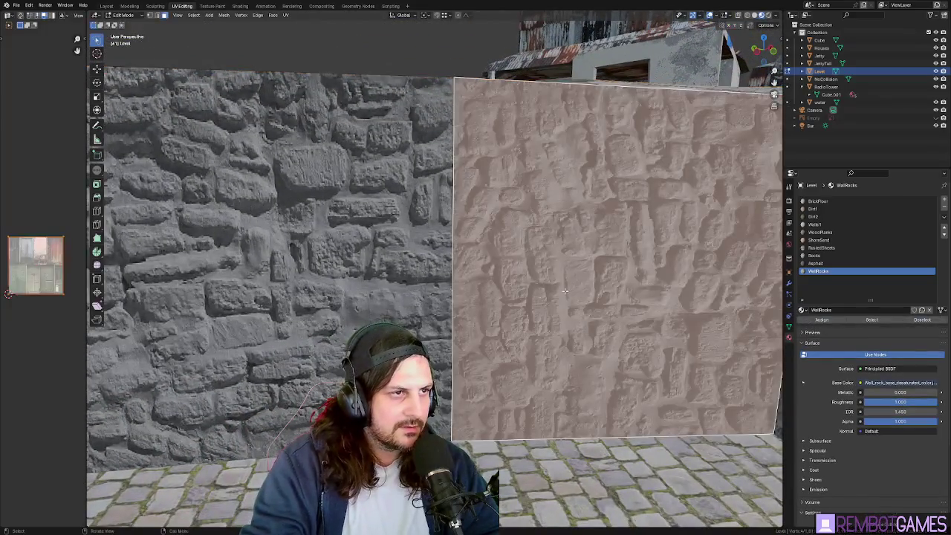
pyautogui.write('r')
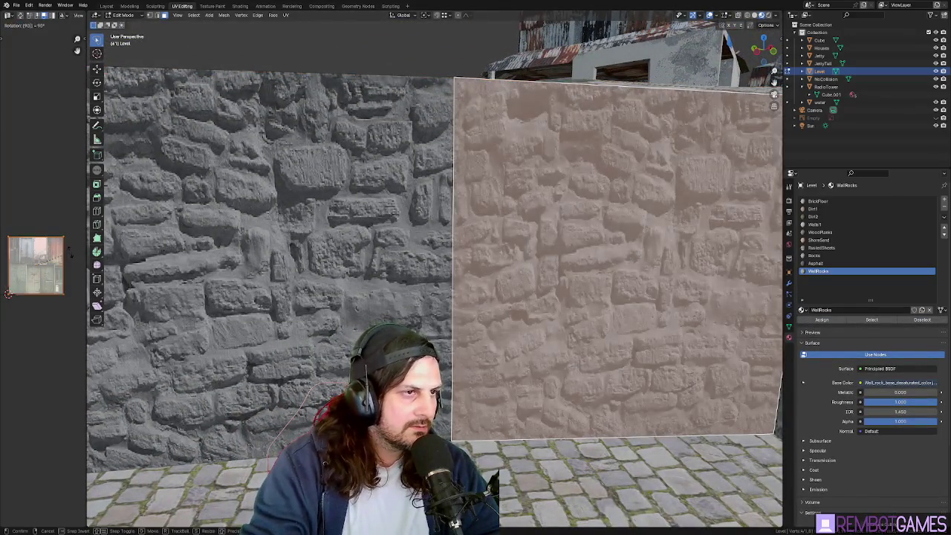
pyautogui.write('-90')
pyautogui.press('-')
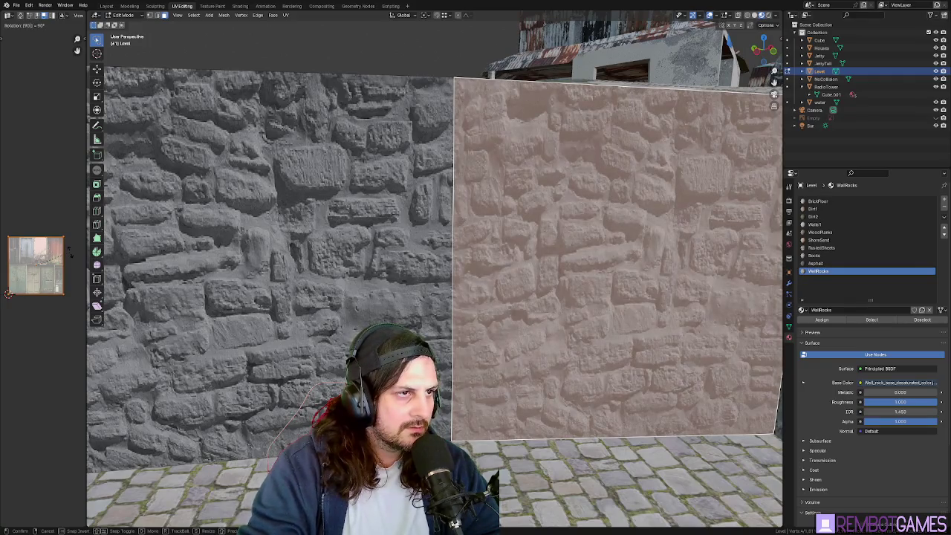
pyautogui.press('Tab')
pyautogui.moveTo(298, 260)
pyautogui.mouseDown(button='middle')
pyautogui.moveTo(469, 267)
pyautogui.moveTo(353, 213)
pyautogui.mouseUp(button='middle')
pyautogui.press('Tab')
pyautogui.hotkey('alt', 'q')
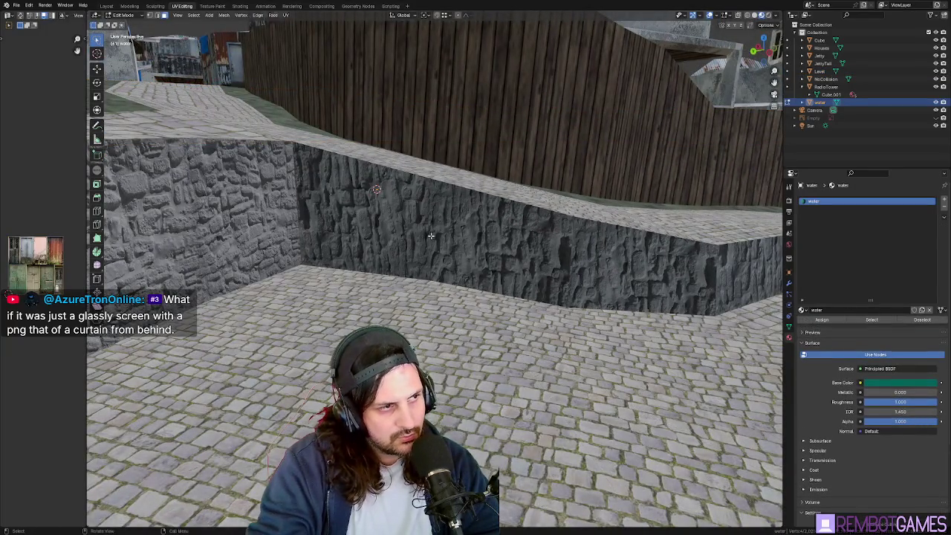
# Step: Make the Level object active and path-select every face along the sloping wall
pyautogui.hotkey('alt', 'q')
pyautogui.click(412, 228)
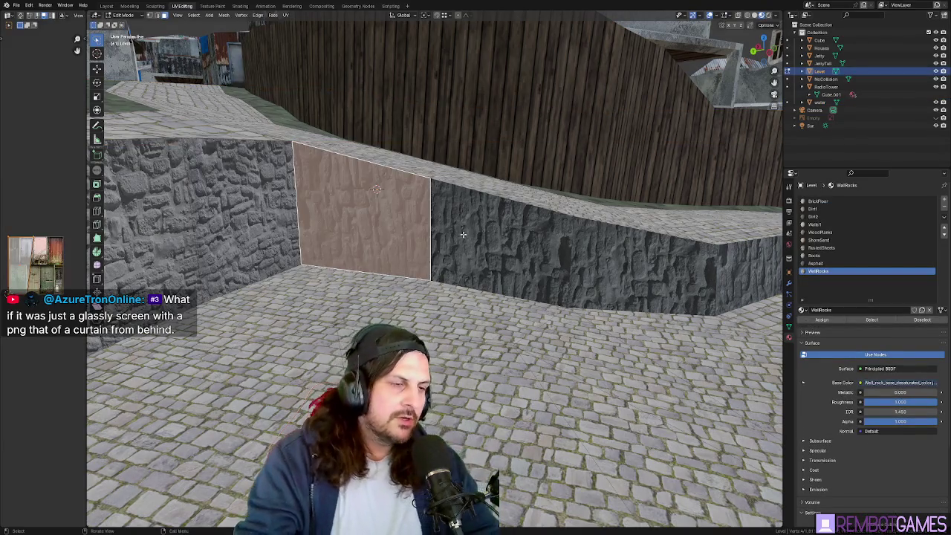
pyautogui.keyDown('ctrl'); pyautogui.click(607, 273); pyautogui.keyUp('ctrl')
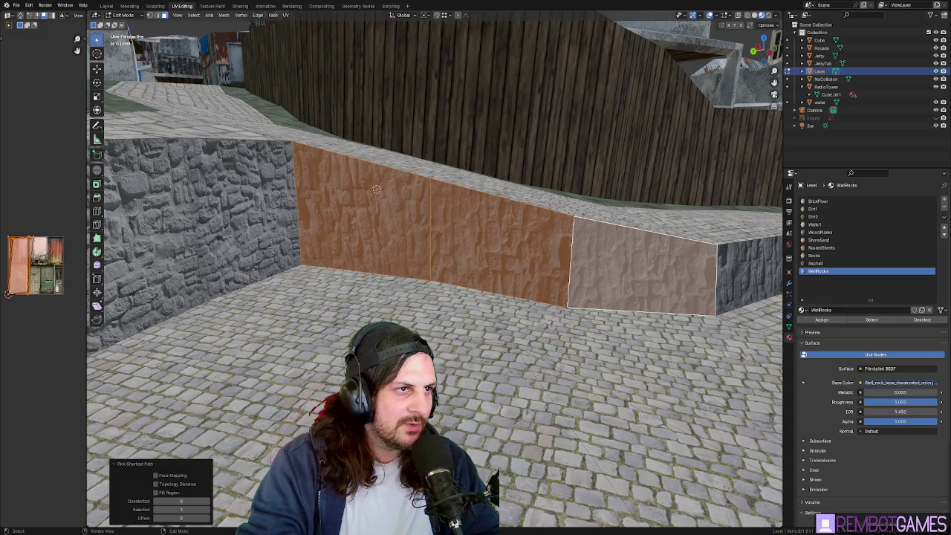
pyautogui.moveTo(435, 223); pyautogui.dragTo(520, 223, button='middle')
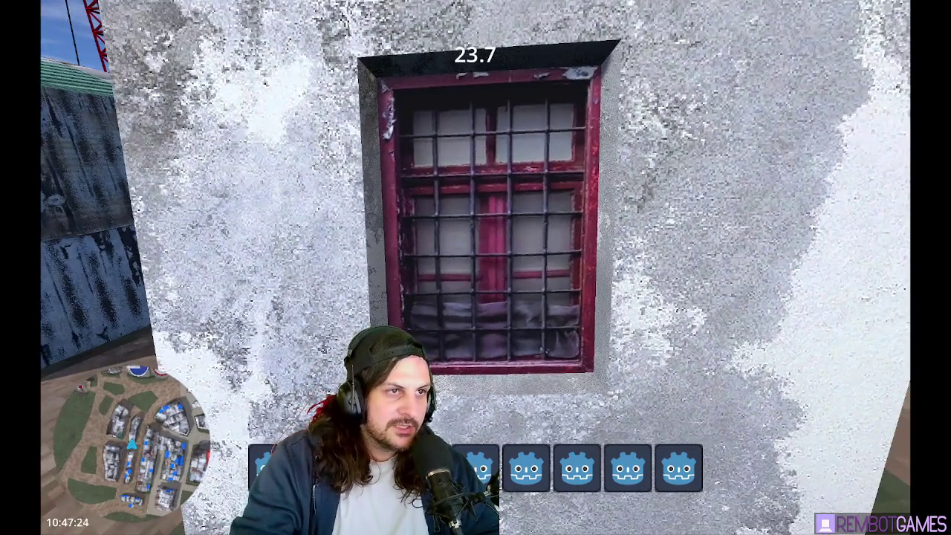
# Step: Walk the player up to the barred-window wall, look around, then close the game with F8
pyautogui.press('w')
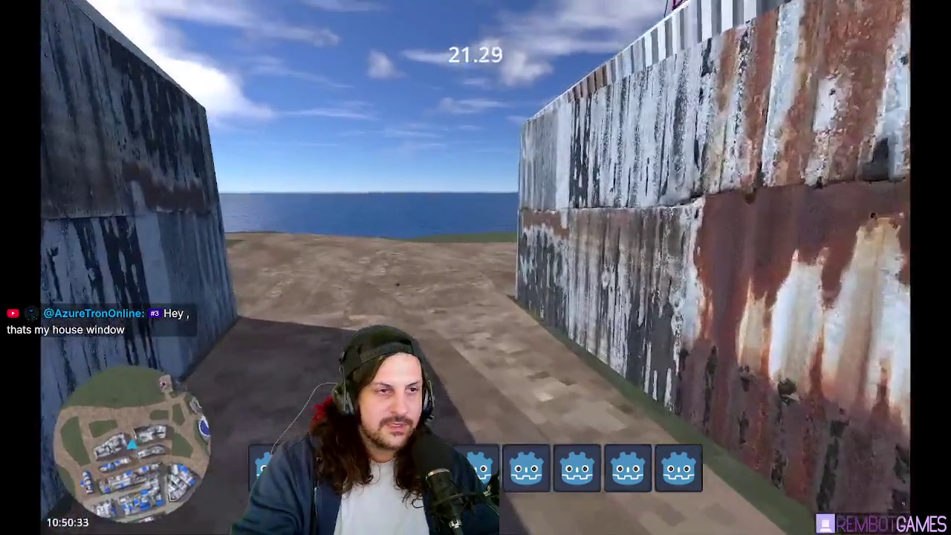
pyautogui.press('w')
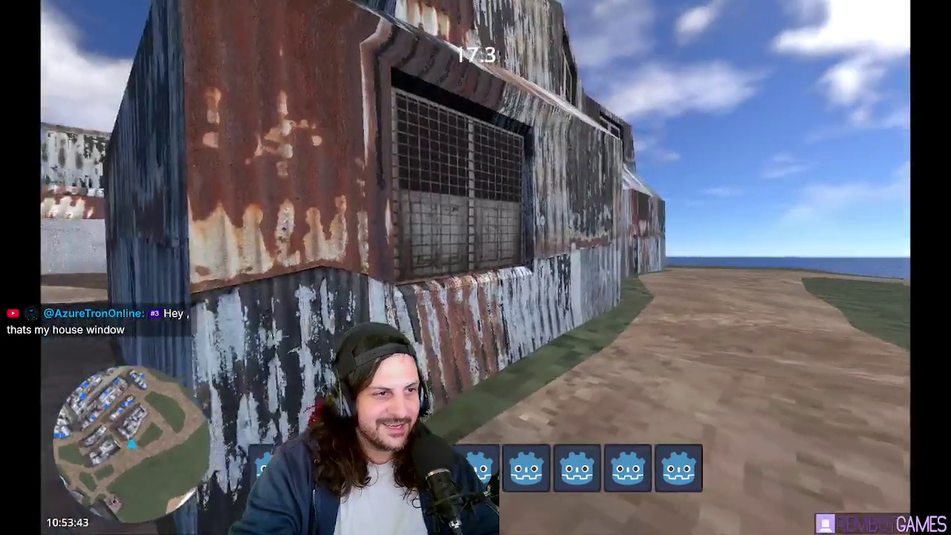
pyautogui.press('a')
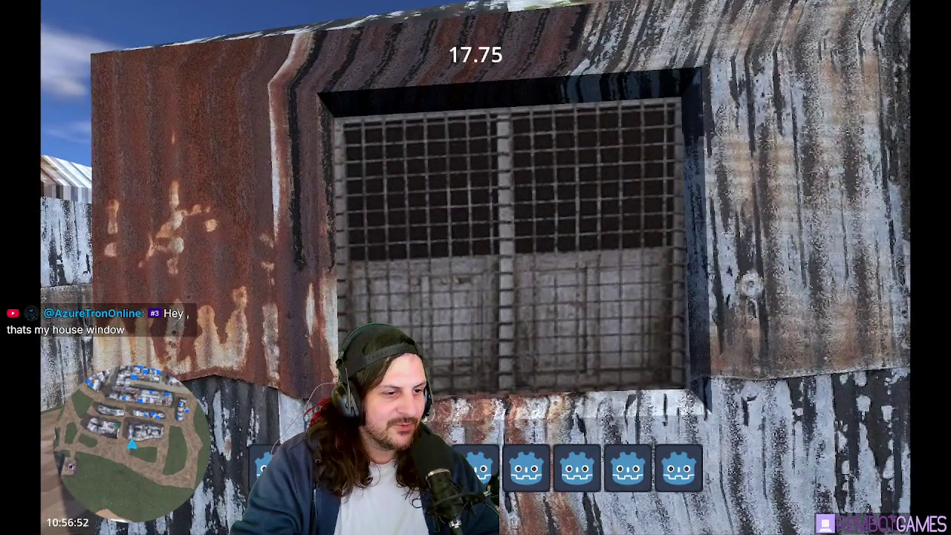
pyautogui.press('F8')
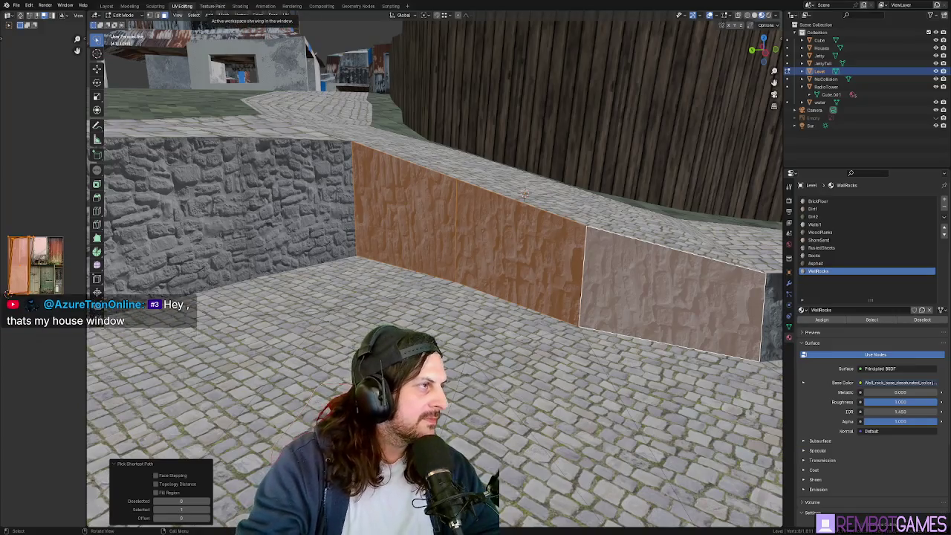
# Step: Widen the UV editor and pan around the door texture in the image view
pyautogui.moveTo(85, 143); pyautogui.dragTo(329, 142)
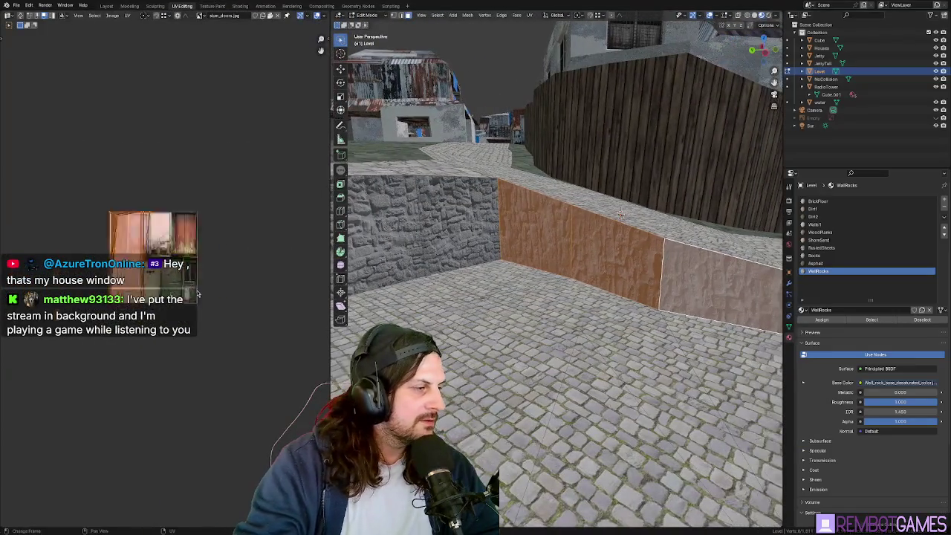
pyautogui.press('Tab')
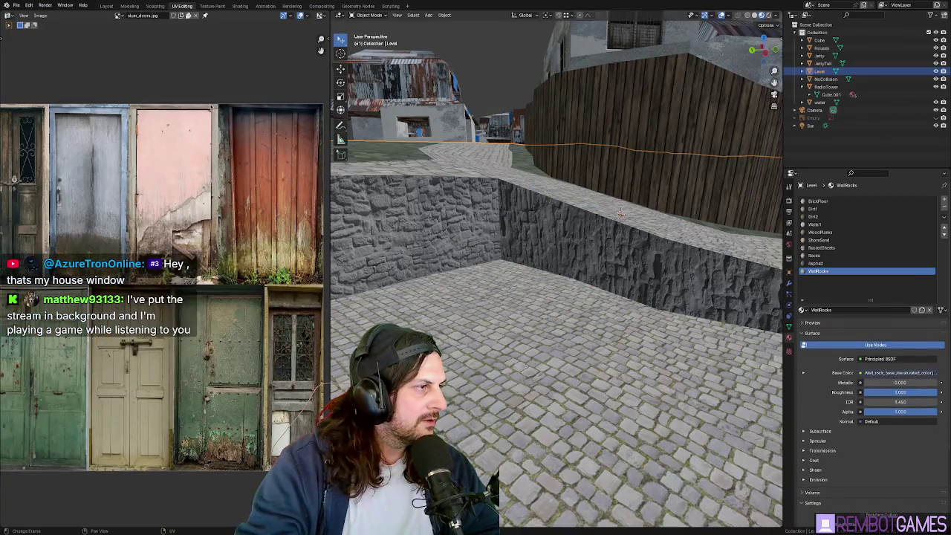
pyautogui.scroll(1, 234, 165)
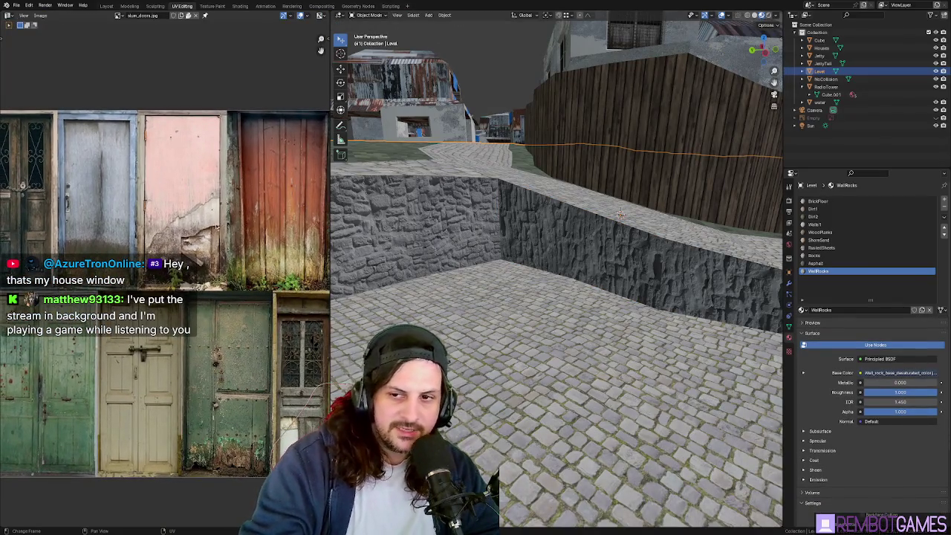
pyautogui.scroll(-2, 217, 227)
pyautogui.scroll(1, 159, 57)
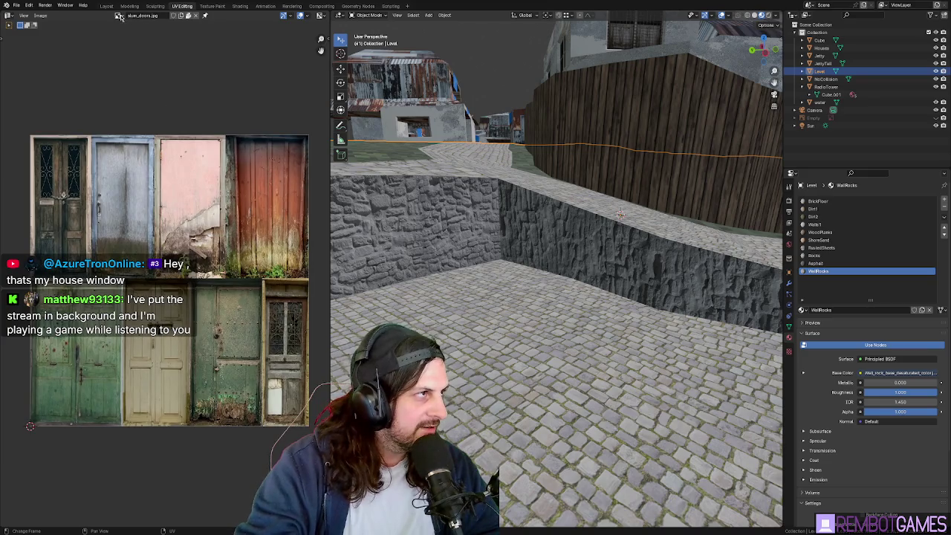
pyautogui.click(119, 15)
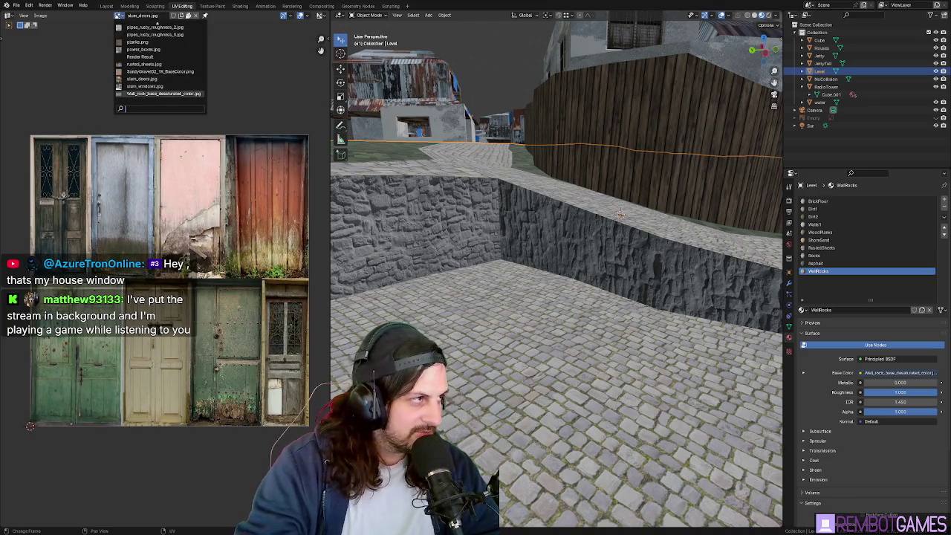
pyautogui.moveTo(187, 151); pyautogui.dragTo(170, 142, button='middle')
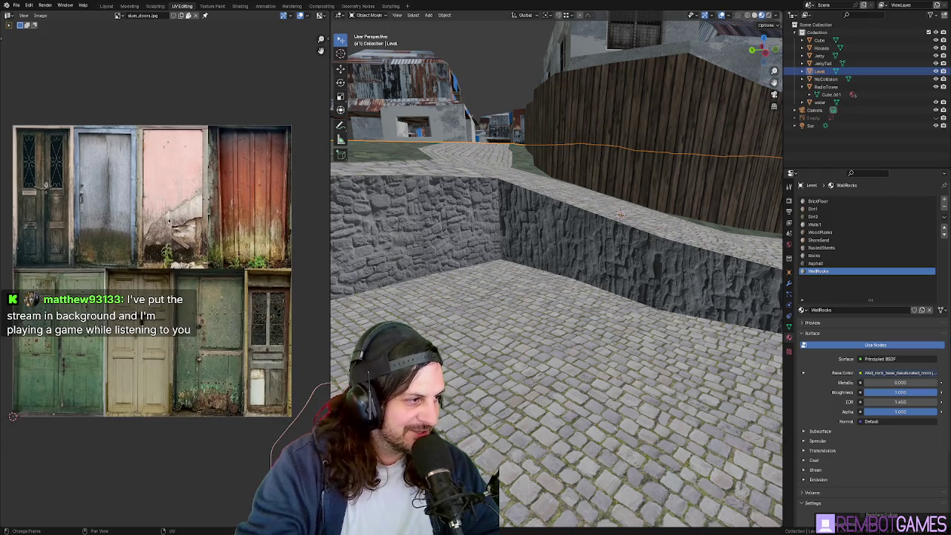
pyautogui.moveTo(170, 222); pyautogui.dragTo(168, 225, button='middle')
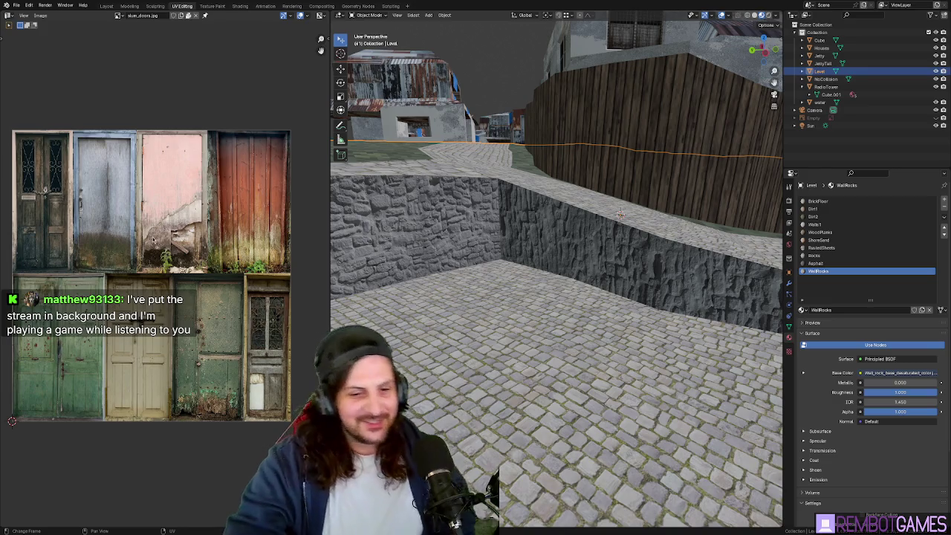
pyautogui.moveTo(148, 197); pyautogui.dragTo(154, 202, button='middle')
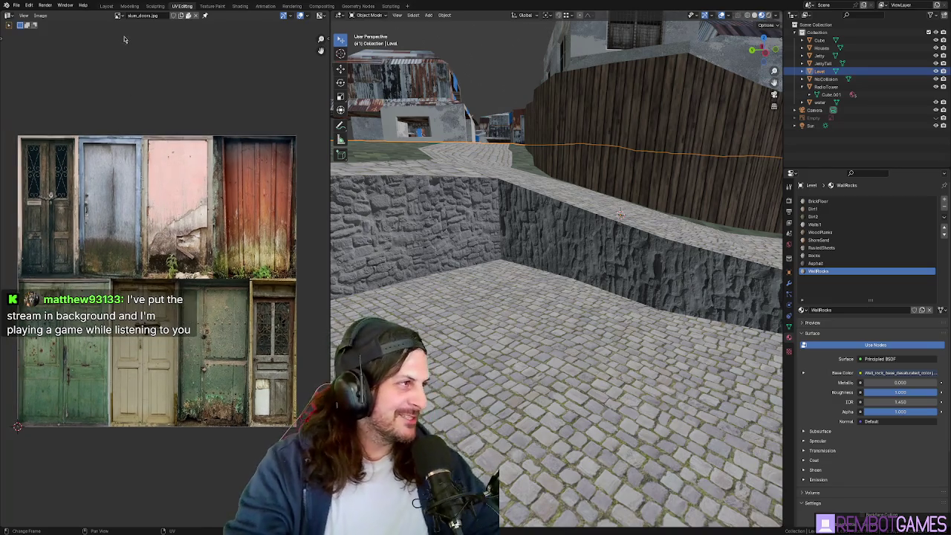
# Step: Load slum_windows.jpg into the image editor and resize the image editor and 3D viewport
pyautogui.click(121, 15)
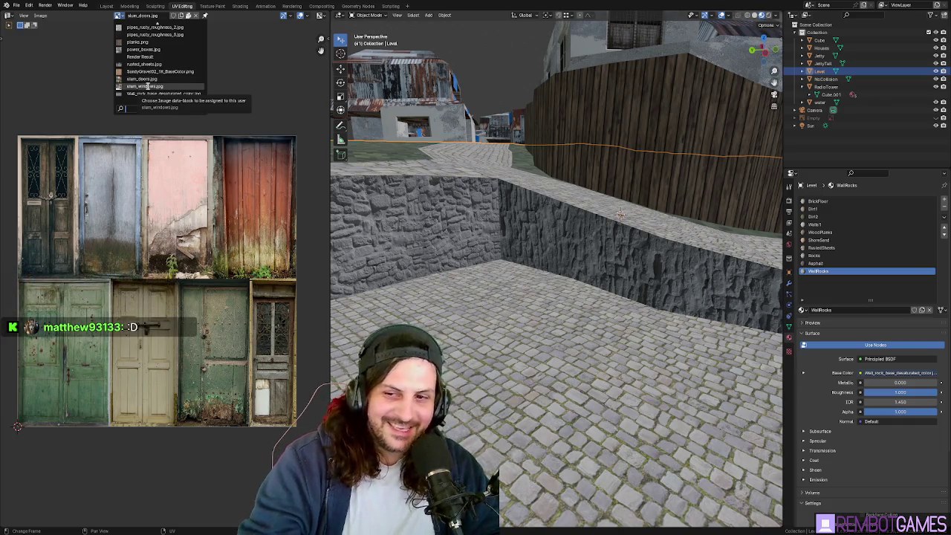
pyautogui.click(148, 86)
pyautogui.scroll(2, 221, 269)
pyautogui.scroll(1, 221, 269)
pyautogui.scroll(-1, 221, 269)
pyautogui.scroll(2, 170, 208)
pyautogui.scroll(-2, 156, 186)
pyautogui.scroll(1, 153, 179)
pyautogui.moveTo(153, 178); pyautogui.dragTo(111, 169, button='middle')
pyautogui.moveTo(331, 232); pyautogui.dragTo(483, 232)
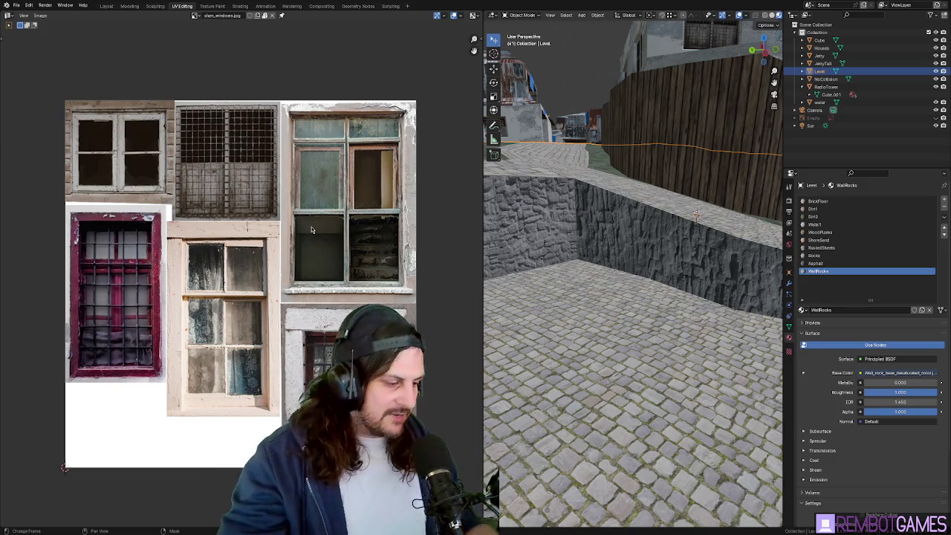
pyautogui.moveTo(234, 185); pyautogui.dragTo(229, 188, button='middle')
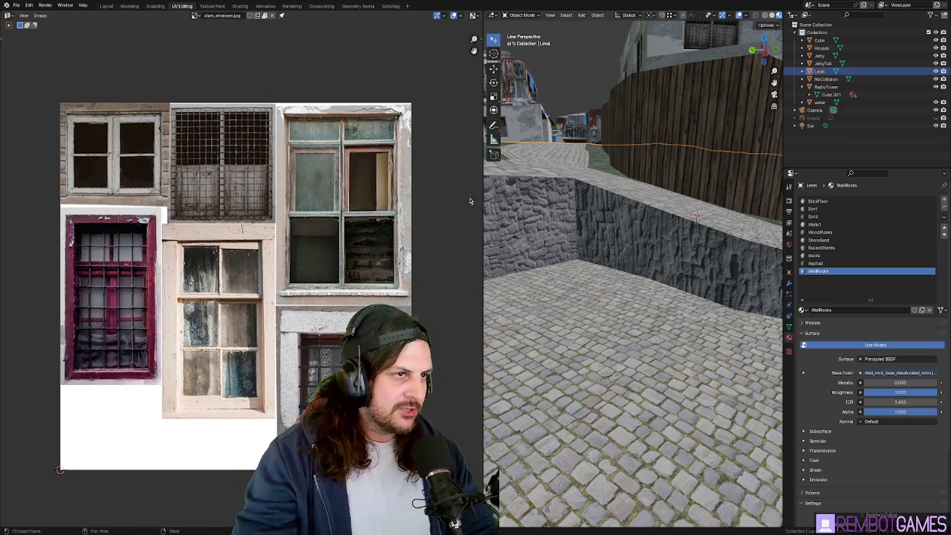
pyautogui.moveTo(483, 200); pyautogui.dragTo(198, 202)
# Step: Select the left wall face and project its UVs from a head-on view
pyautogui.moveTo(502, 209)
pyautogui.mouseDown(button='middle')
pyautogui.moveTo(492, 236)
pyautogui.moveTo(392, 237)
pyautogui.mouseUp(button='middle')
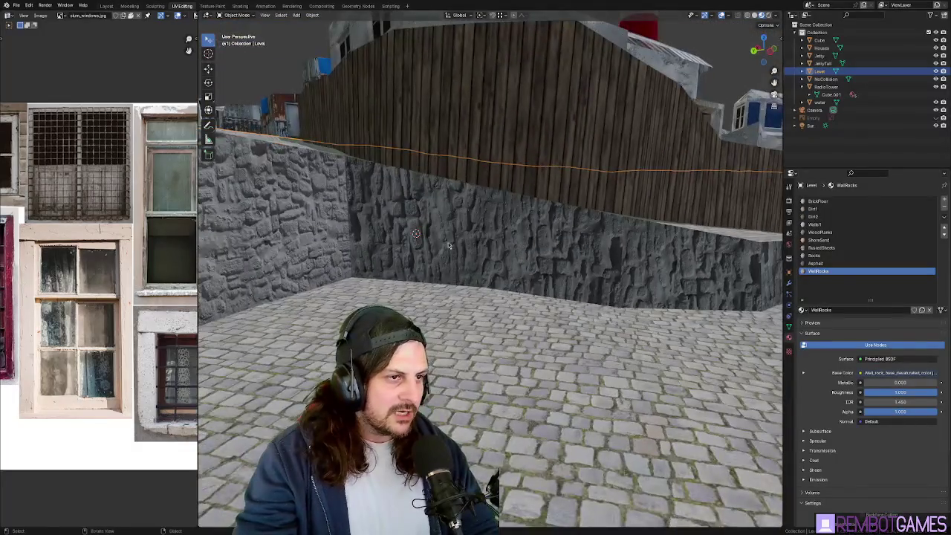
pyautogui.press('Tab')
pyautogui.keyDown('shift'); pyautogui.click(548, 247); pyautogui.keyUp('shift')
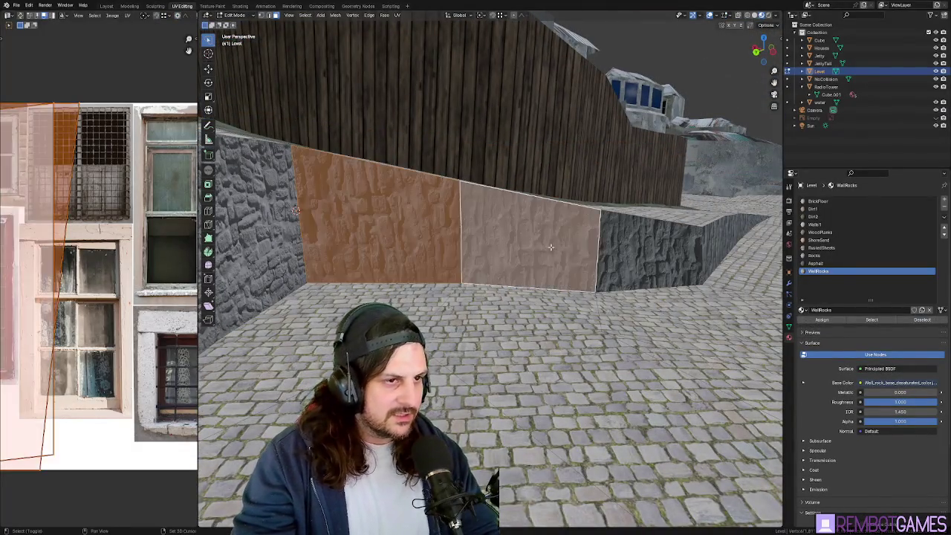
pyautogui.click(396, 226)
pyautogui.press('u')
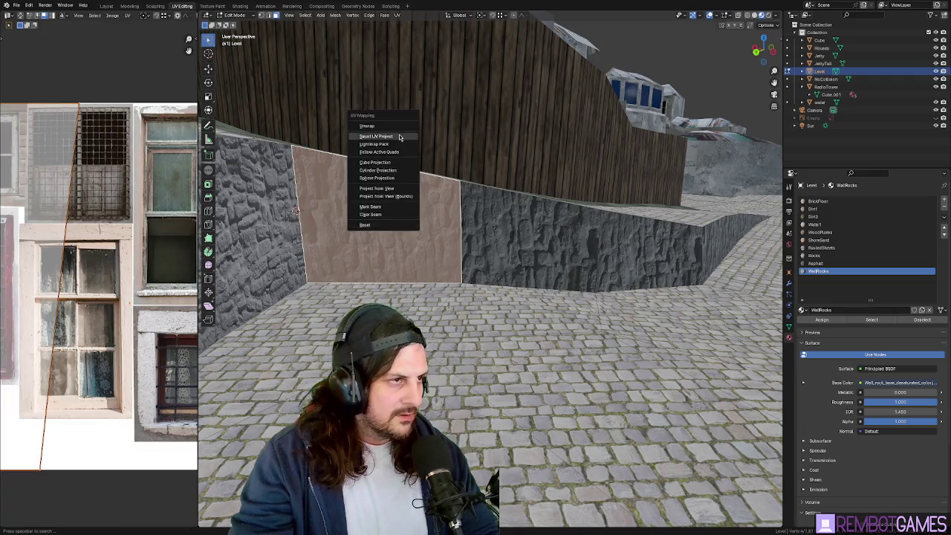
pyautogui.click(399, 127)
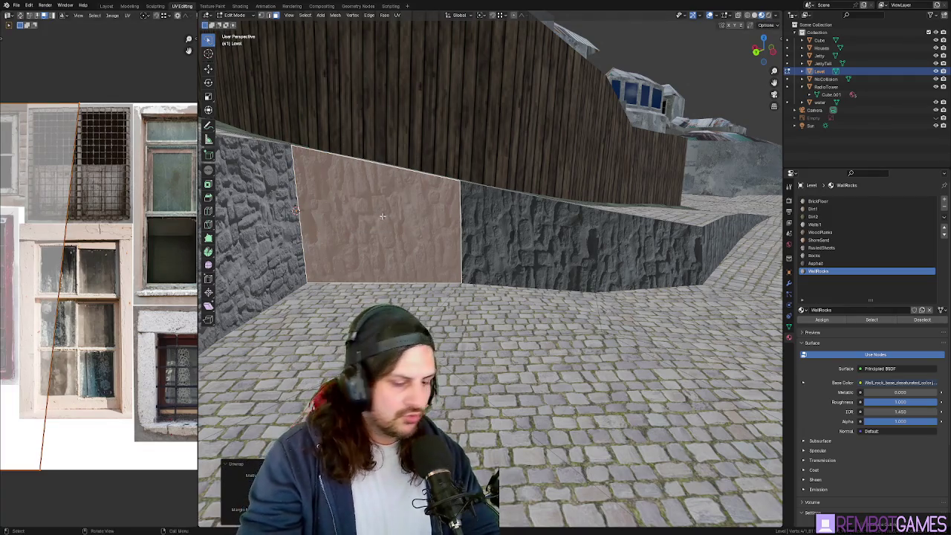
pyautogui.press('u')
pyautogui.click(357, 288)
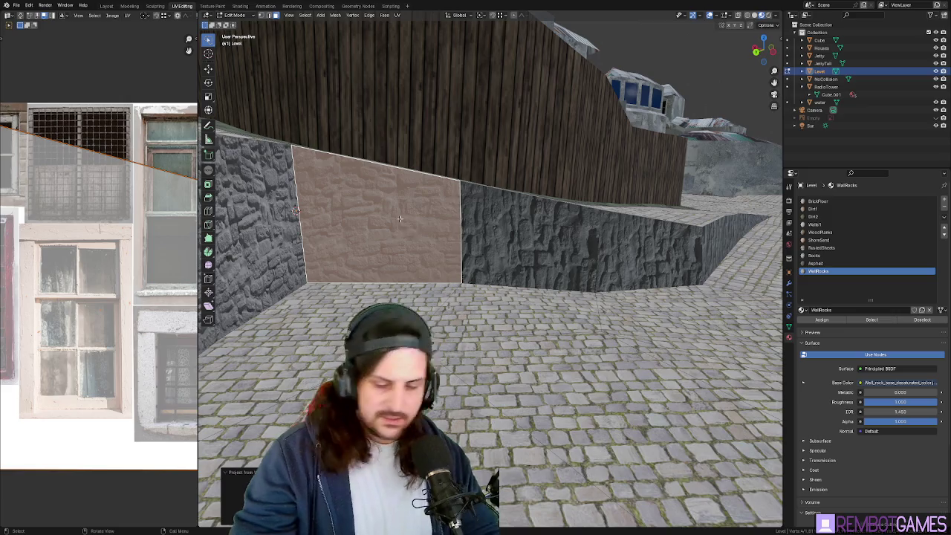
pyautogui.press('Tab')
# Step: Re-project the wall UVs from straighter views and inspect the stone wall
pyautogui.scroll(3, 399, 218)
pyautogui.moveTo(400, 219)
pyautogui.mouseDown(button='middle')
pyautogui.moveTo(415, 258)
pyautogui.moveTo(533, 278)
pyautogui.mouseUp(button='middle')
pyautogui.press('Tab')
pyautogui.press('u')
pyautogui.click(520, 277)
pyautogui.moveTo(520, 277); pyautogui.dragTo(588, 295, button='middle')
pyautogui.press('u')
pyautogui.click(538, 282)
pyautogui.press('Tab')
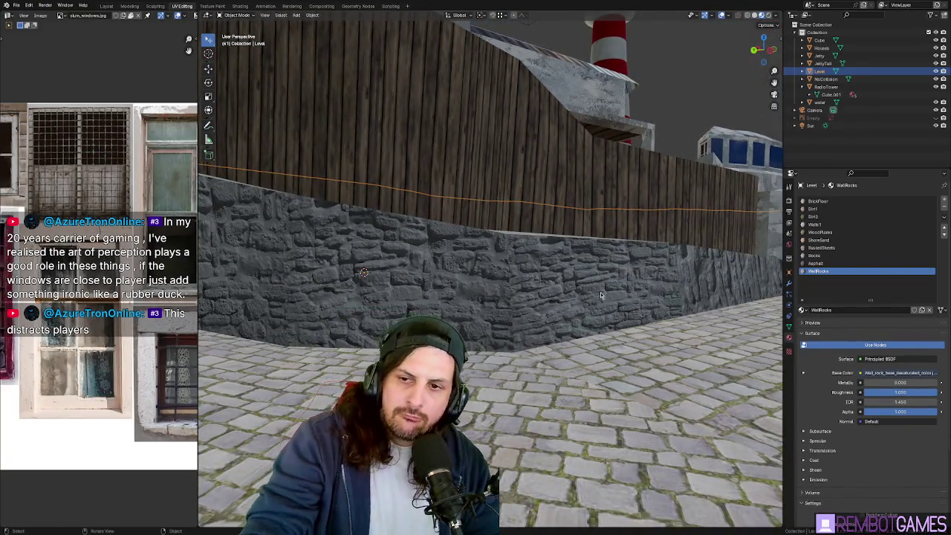
pyautogui.moveTo(588, 304); pyautogui.dragTo(407, 277, button='middle')
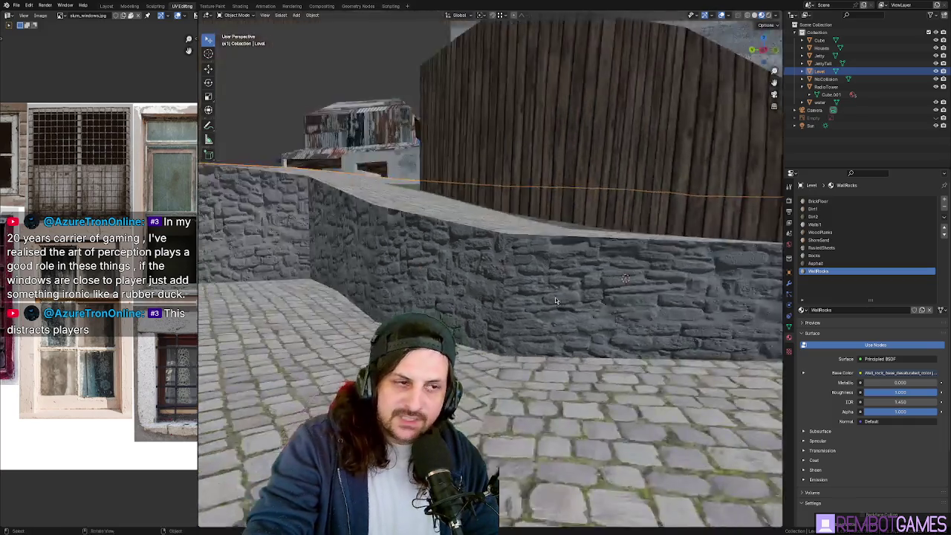
pyautogui.scroll(-5, 406, 278)
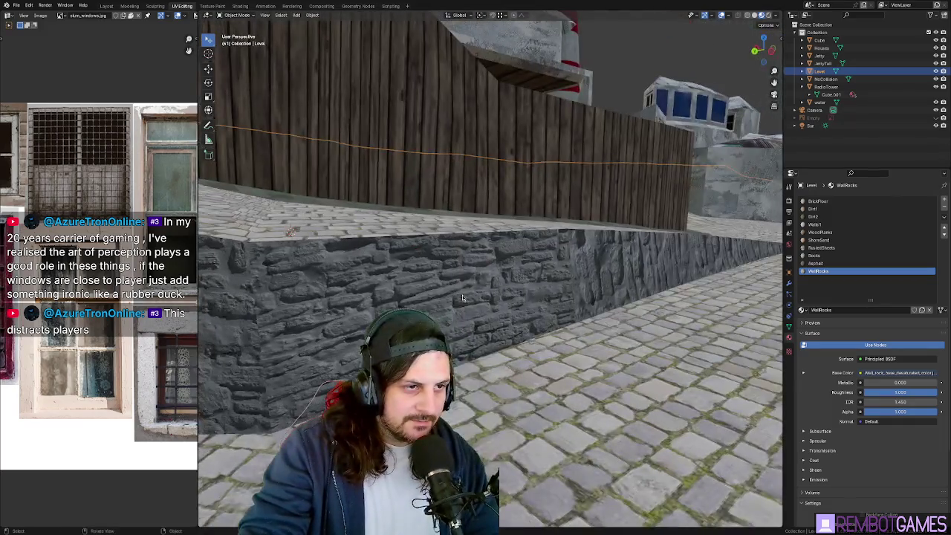
pyautogui.click(457, 292)
pyautogui.press('Tab')
# Step: Select and frame a wall face, unwrap it, and rotate its UVs 90°
pyautogui.click(499, 280)
pyautogui.press('KP_Decimal')
pyautogui.scroll(-3, 499, 280)
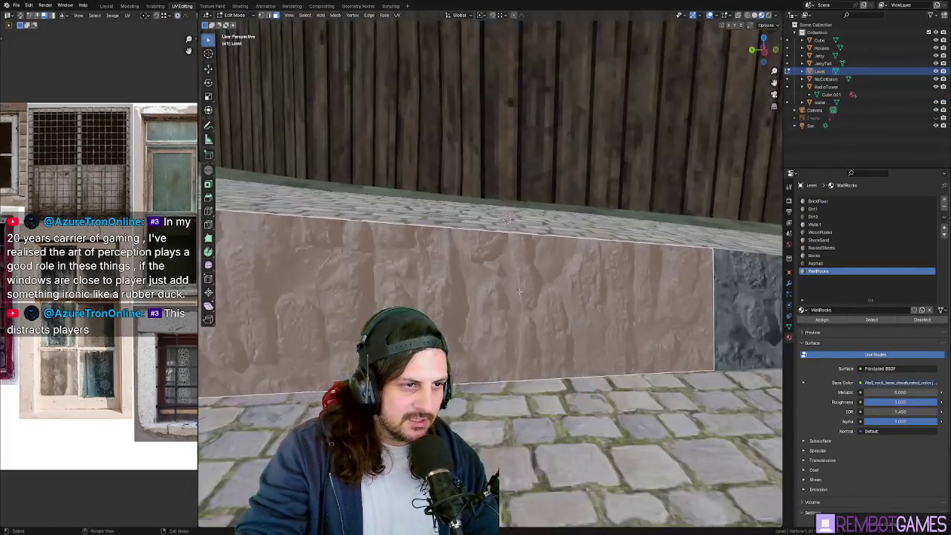
pyautogui.press('u')
pyautogui.click(524, 297)
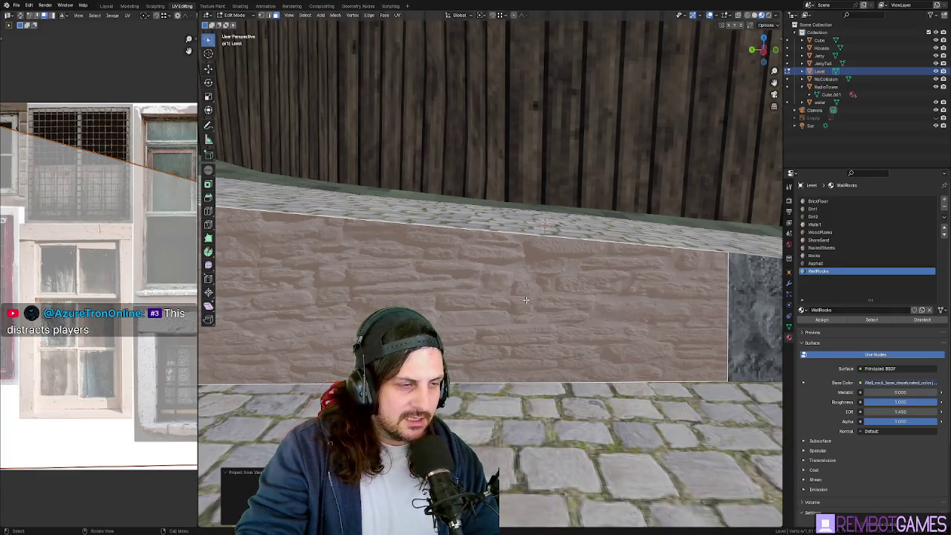
pyautogui.press('u')
pyautogui.press('u')
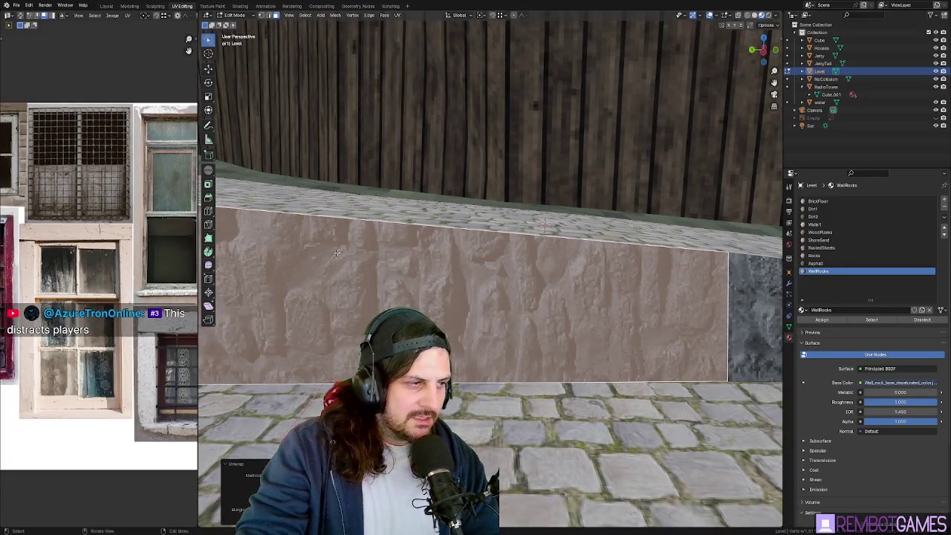
pyautogui.scroll(-3, 46, 340)
pyautogui.write('r90')
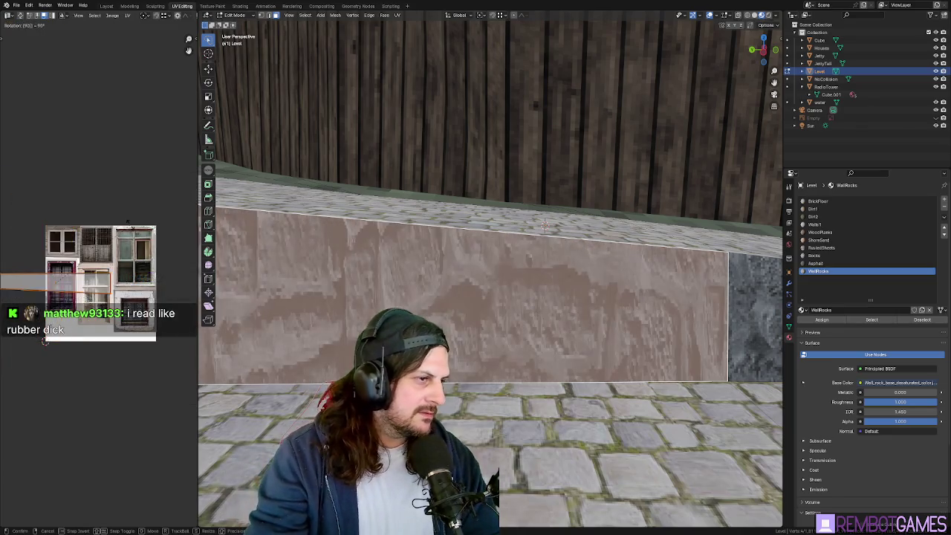
pyautogui.press('Return')
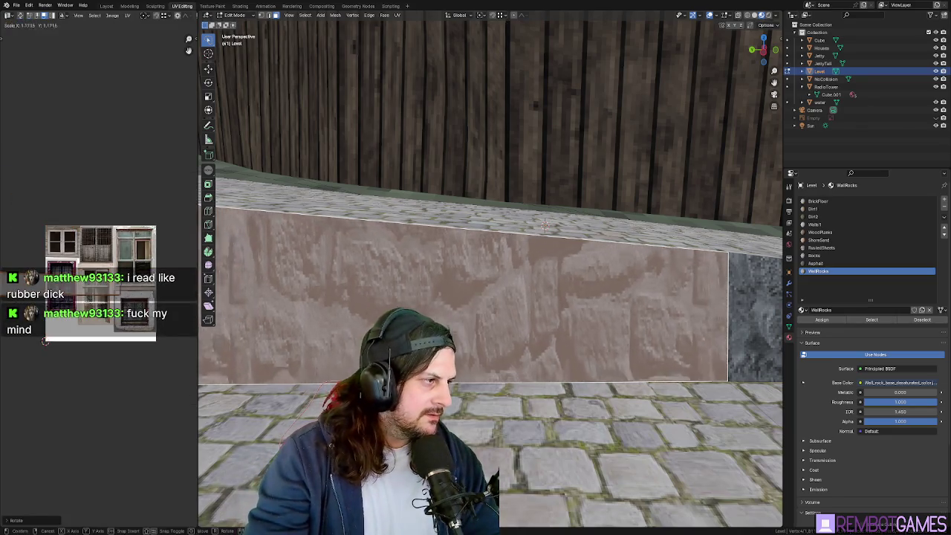
# Step: Stretch the face's UVs along Y and check the wall along the curving walkway
pyautogui.press('u')
pyautogui.press('Escape')
pyautogui.press('s')
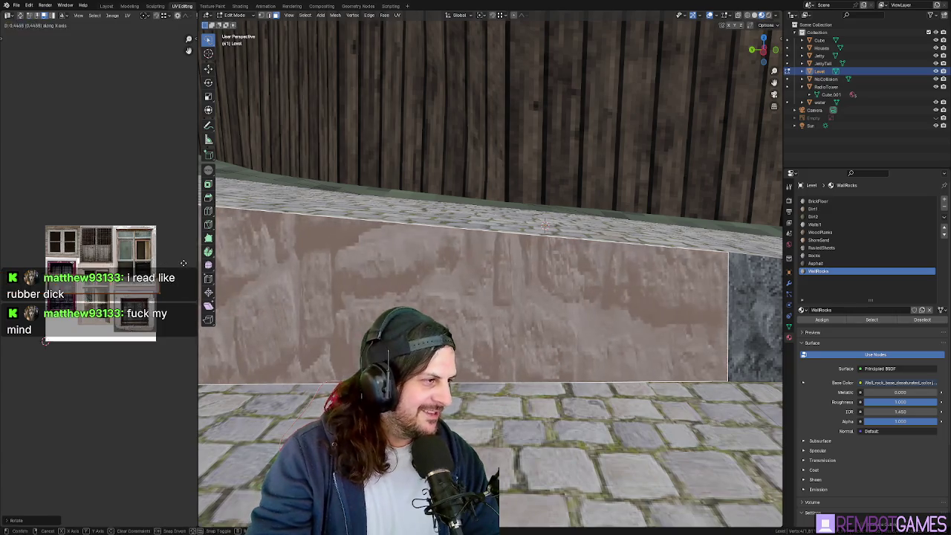
pyautogui.press('y')
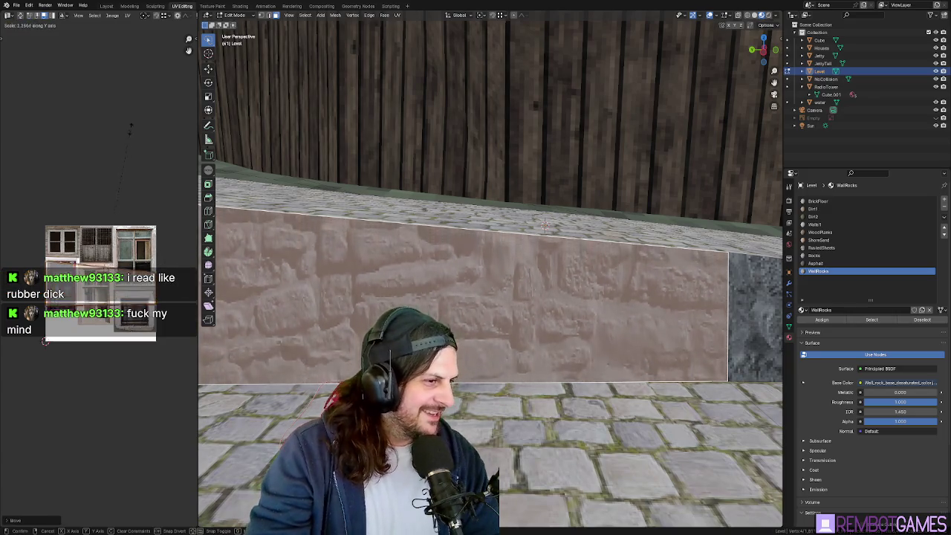
pyautogui.click(453, 290)
pyautogui.press('Tab')
pyautogui.moveTo(452, 290)
pyautogui.mouseDown(button='middle')
pyautogui.moveTo(639, 308)
pyautogui.moveTo(613, 325)
pyautogui.mouseUp(button='middle')
pyautogui.press('Tab')
pyautogui.scroll(5, 614, 324)
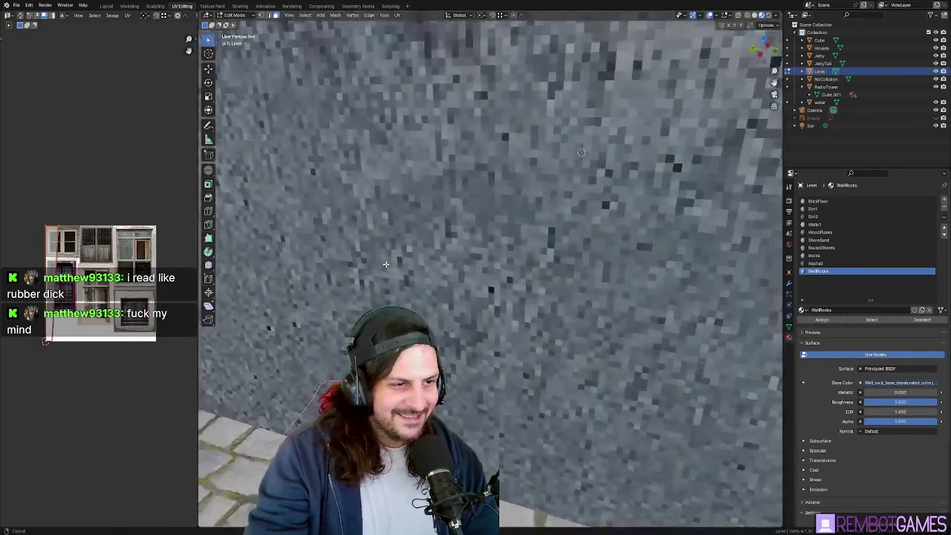
# Step: Unwrap the near retaining-wall face, rotate its UVs 90°, and begin scaling them vertically
pyautogui.scroll(-5, 520, 298)
pyautogui.moveTo(446, 283)
pyautogui.keyDown('shift'); pyautogui.mouseDown(button='middle')
pyautogui.moveTo(391, 251)
pyautogui.moveTo(476, 262)
pyautogui.mouseUp(button='middle'); pyautogui.keyUp('shift')
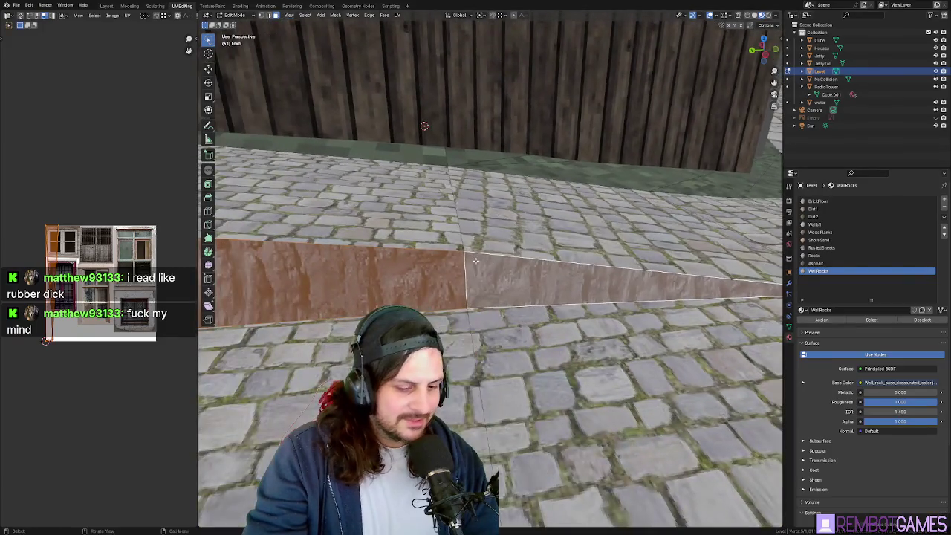
pyautogui.press('u')
pyautogui.click(476, 262)
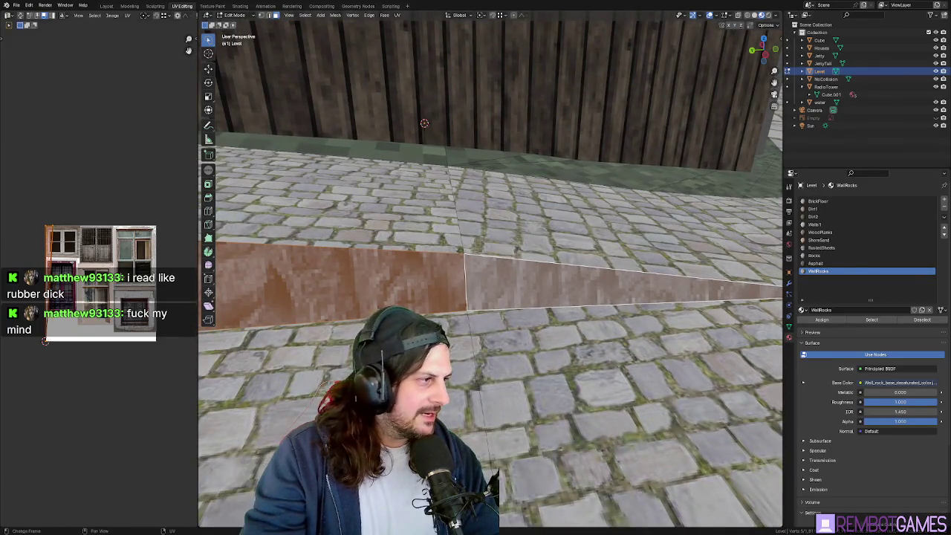
pyautogui.write('r90')
pyautogui.press('Return')
pyautogui.press('s')
pyautogui.press('y')
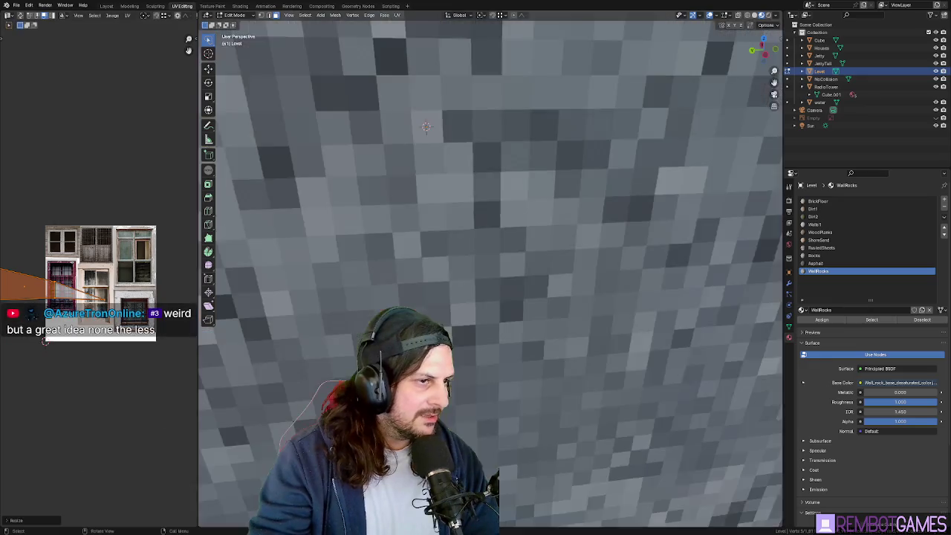
# Step: Check the wall in Object Mode, then select the strip of lower-wall faces
pyautogui.moveTo(446, 334)
pyautogui.mouseDown(button='middle')
pyautogui.moveTo(476, 362)
pyautogui.moveTo(593, 333)
pyautogui.moveTo(272, 275)
pyautogui.moveTo(357, 281)
pyautogui.mouseUp(button='middle')
pyautogui.press('Tab')
pyautogui.press('Tab')
pyautogui.moveTo(265, 261); pyautogui.dragTo(282, 281, button='middle')
pyautogui.keyDown('ctrl'); pyautogui.click(282, 281); pyautogui.keyUp('ctrl')
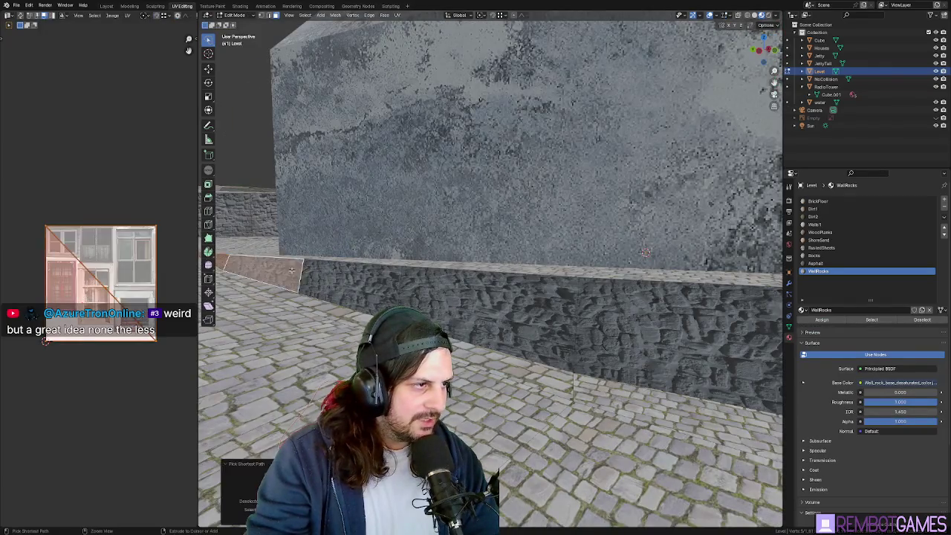
pyautogui.keyDown('ctrl'); pyautogui.click(401, 293); pyautogui.keyUp('ctrl')
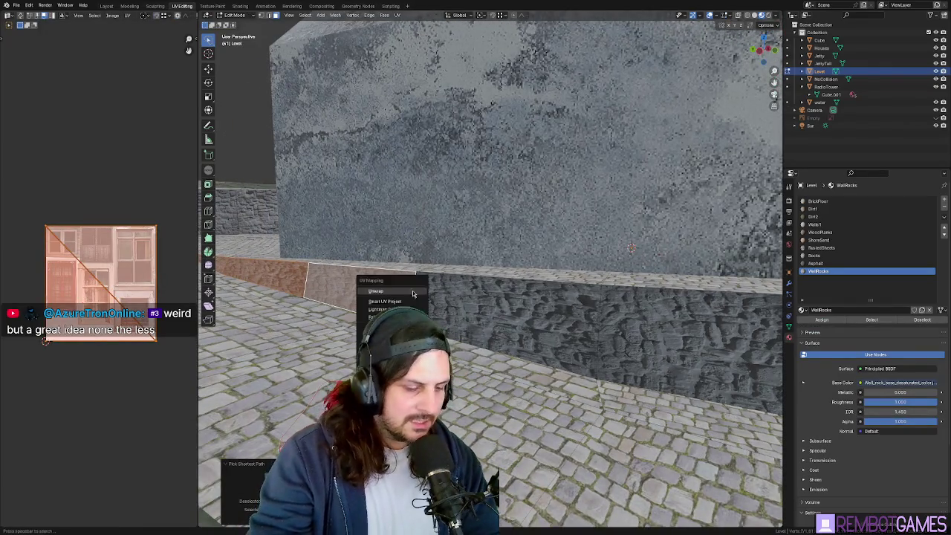
# Step: Unwrap the lower-wall strip and try rotating its UVs
pyautogui.moveTo(417, 291)
pyautogui.mouseDown(button='middle')
pyautogui.moveTo(338, 307)
pyautogui.moveTo(461, 310)
pyautogui.mouseUp(button='middle')
pyautogui.press('u')
pyautogui.click(339, 307)
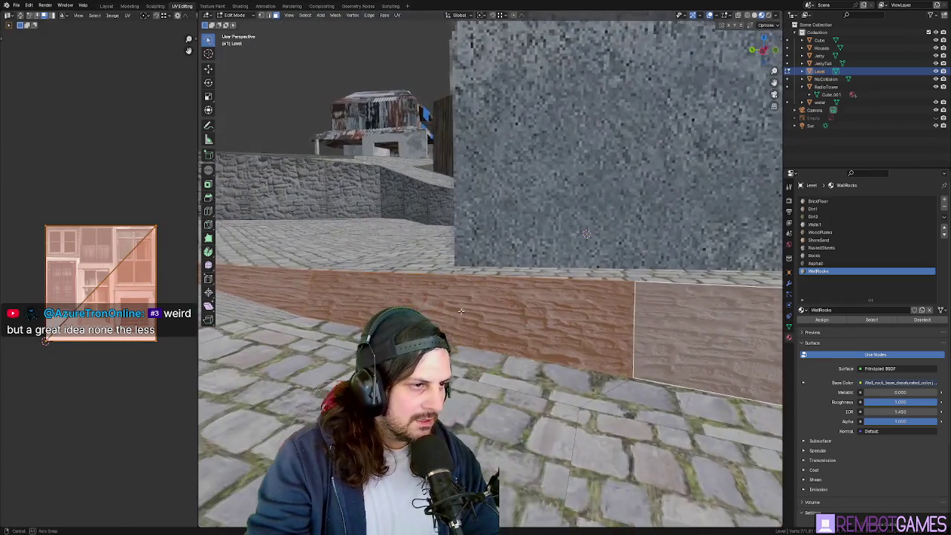
pyautogui.press('r')
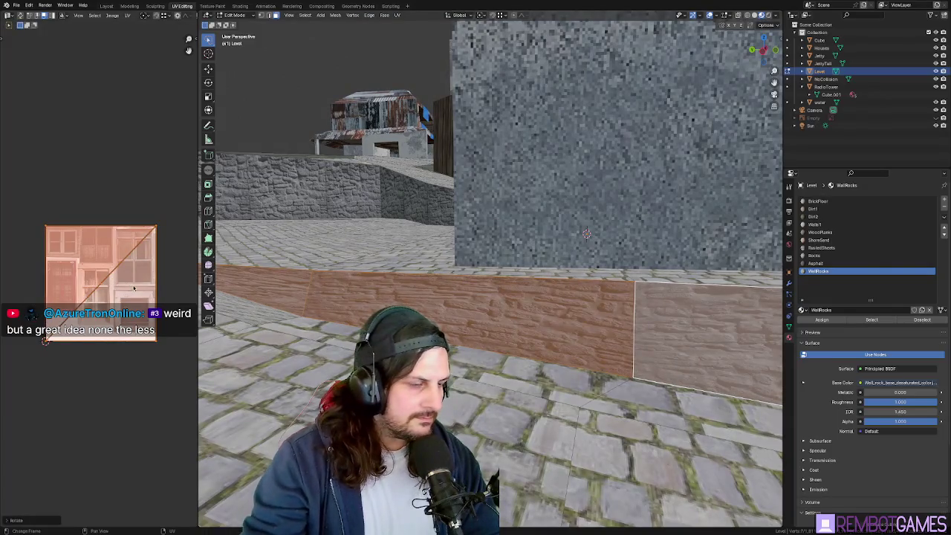
pyautogui.press('Escape')
# Step: Unwrap the small left wall face, slide its UVs along X, then walk through the level
pyautogui.click(277, 286)
pyautogui.press('u')
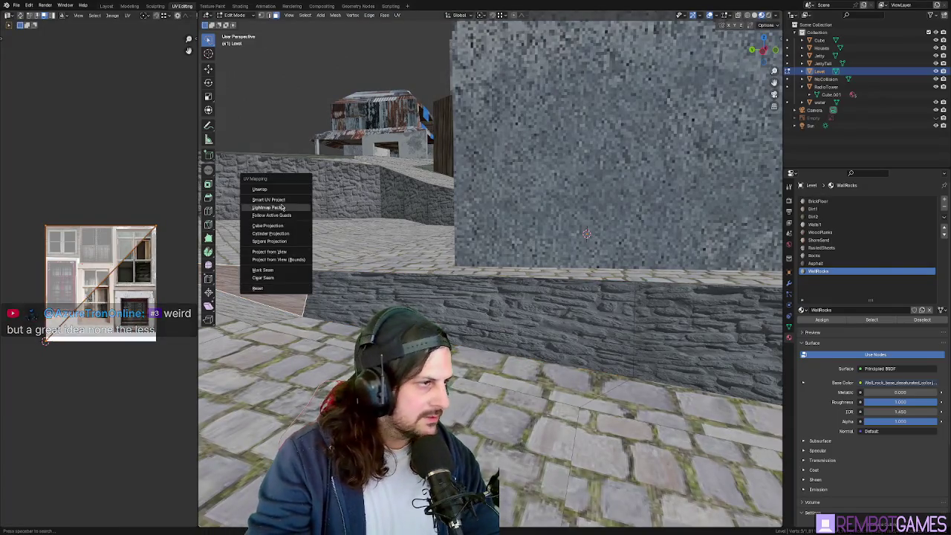
pyautogui.click(279, 187)
pyautogui.moveTo(283, 190); pyautogui.dragTo(353, 340, button='middle')
pyautogui.press('r')
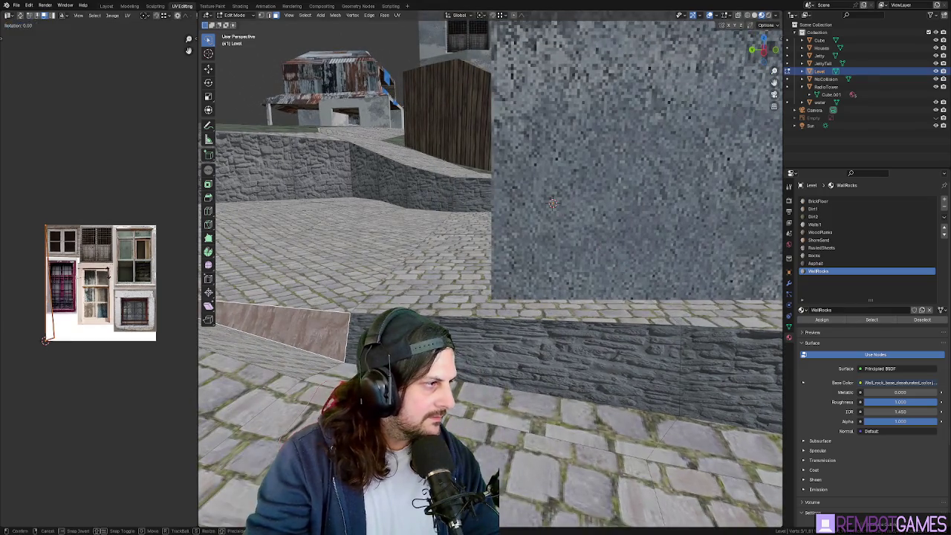
pyautogui.press('g')
pyautogui.press('x')
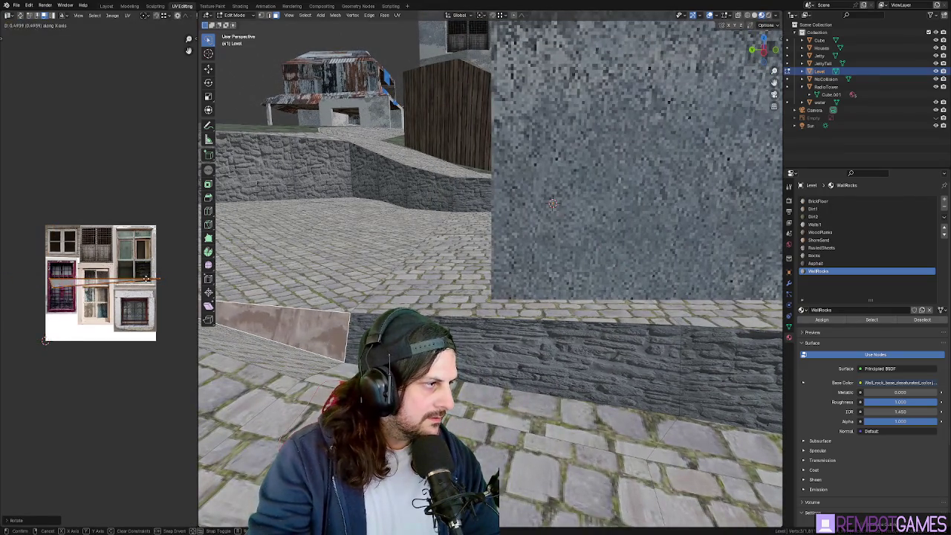
pyautogui.hotkey('shift', '`')
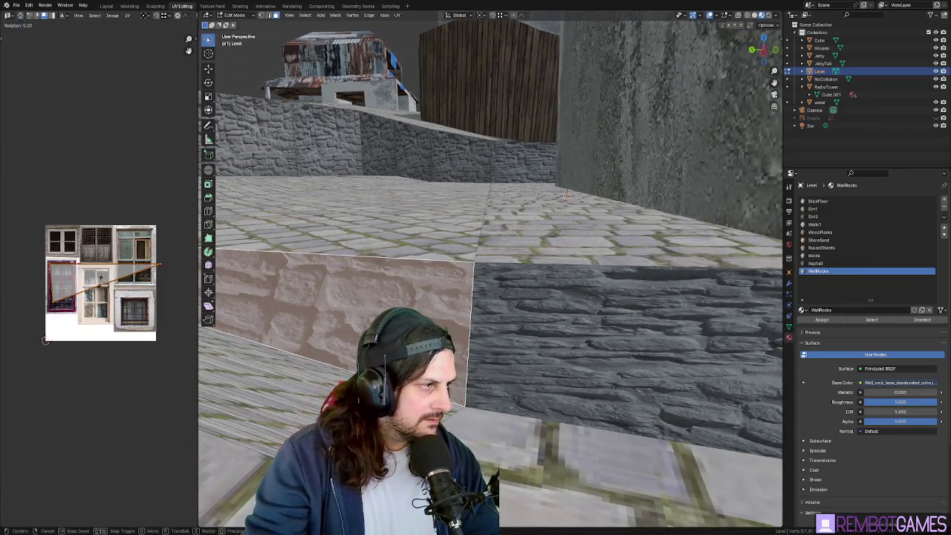
pyautogui.press('Escape')
pyautogui.moveTo(484, 350)
pyautogui.mouseDown(button='middle')
pyautogui.moveTo(500, 355)
pyautogui.moveTo(520, 342)
pyautogui.mouseUp(button='middle')
# Step: Unwrap the next retaining-wall face, rotate its UVs and stretch them vertically
pyautogui.click(569, 308)
pyautogui.moveTo(569, 307); pyautogui.dragTo(564, 303, button='middle')
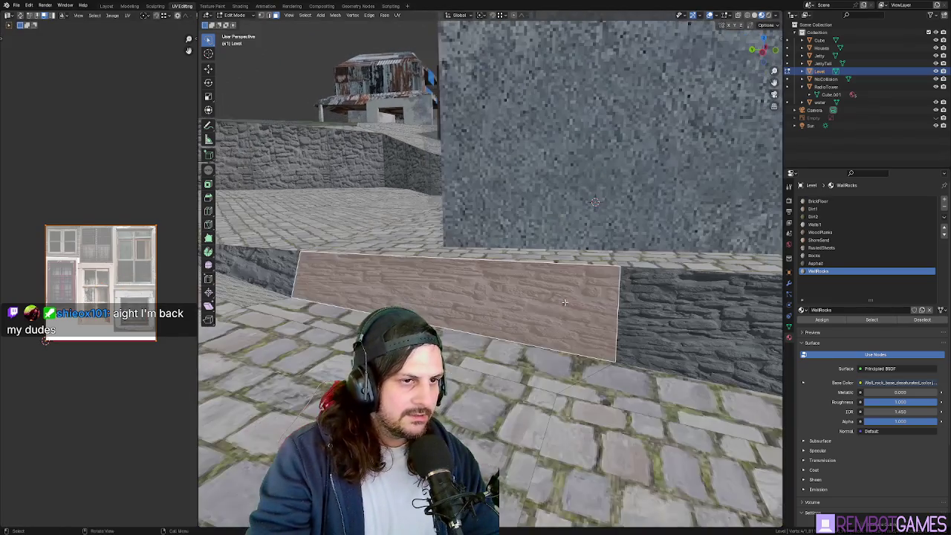
pyautogui.press('u')
pyautogui.click(490, 306)
pyautogui.write('r')
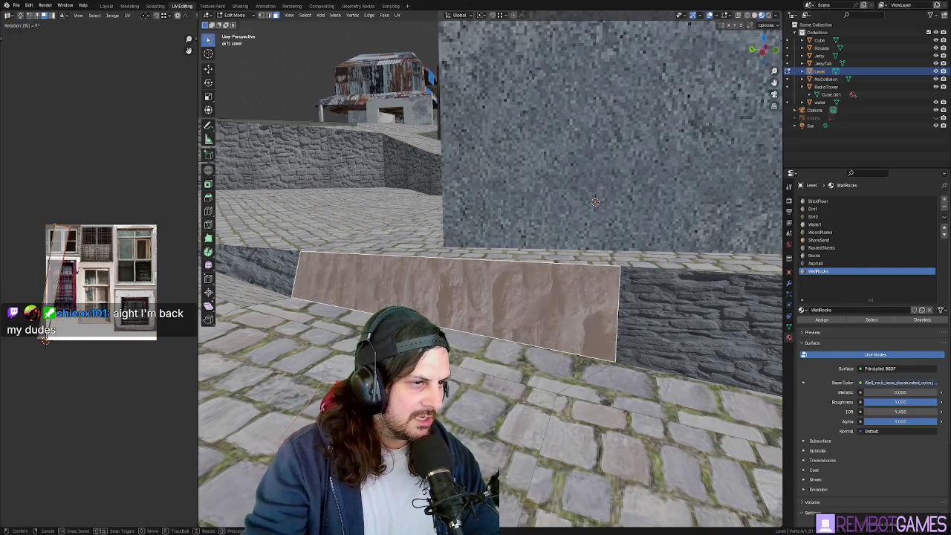
pyautogui.write('0')
pyautogui.press('Return')
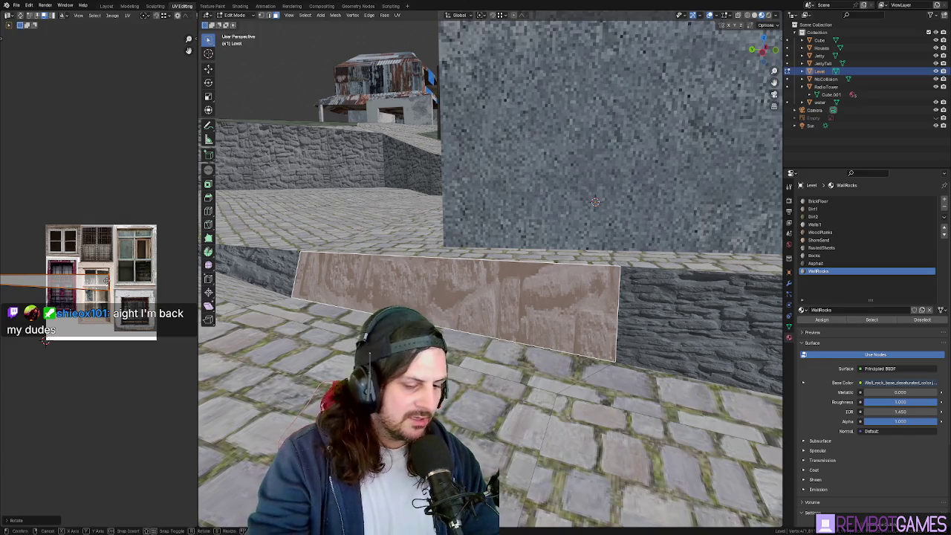
pyautogui.press('s')
pyautogui.press('y')
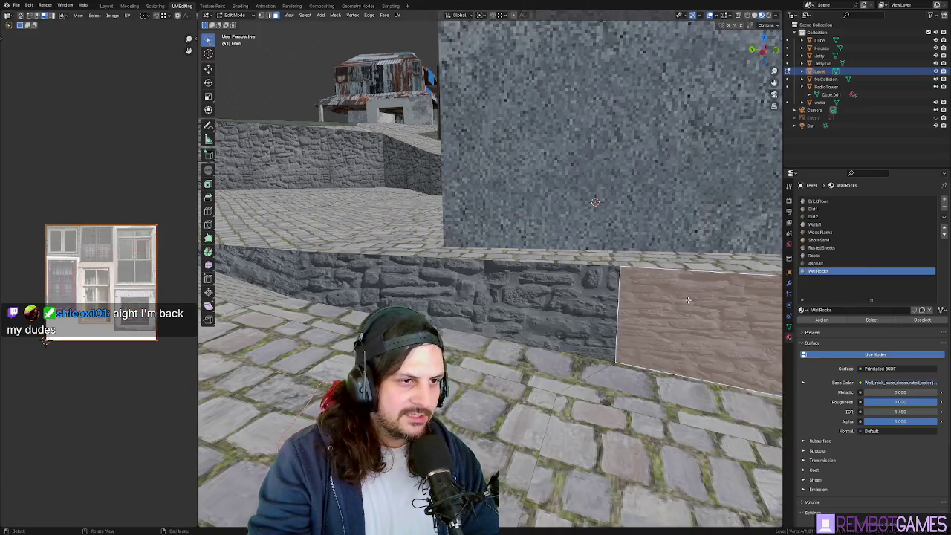
pyautogui.click(618, 237)
# Step: Unwrap the following wall face, rotate UVs 90°, stretch along Y and slide sideways
pyautogui.moveTo(618, 238); pyautogui.dragTo(157, 294, button='middle')
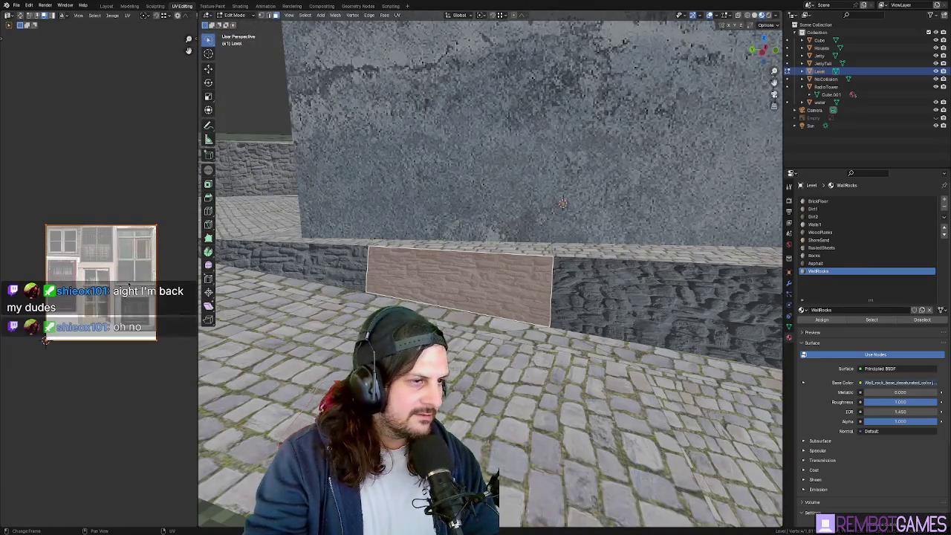
pyautogui.press('u')
pyautogui.click(458, 298)
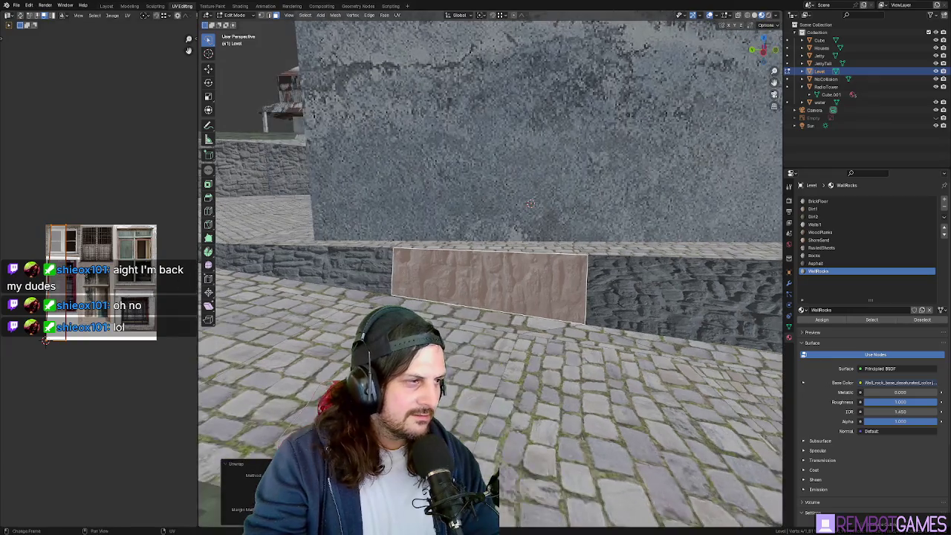
pyautogui.write('r90')
pyautogui.press('Return')
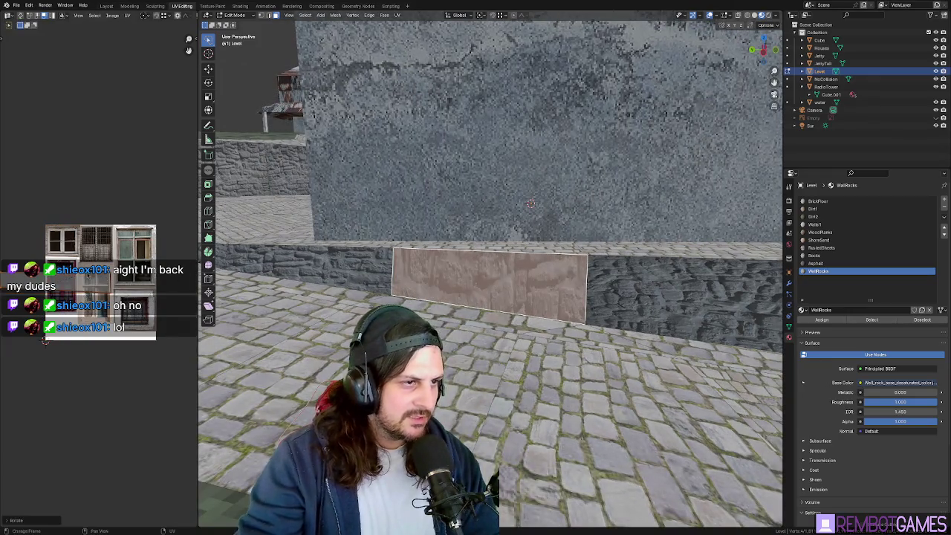
pyautogui.press('s')
pyautogui.press('y')
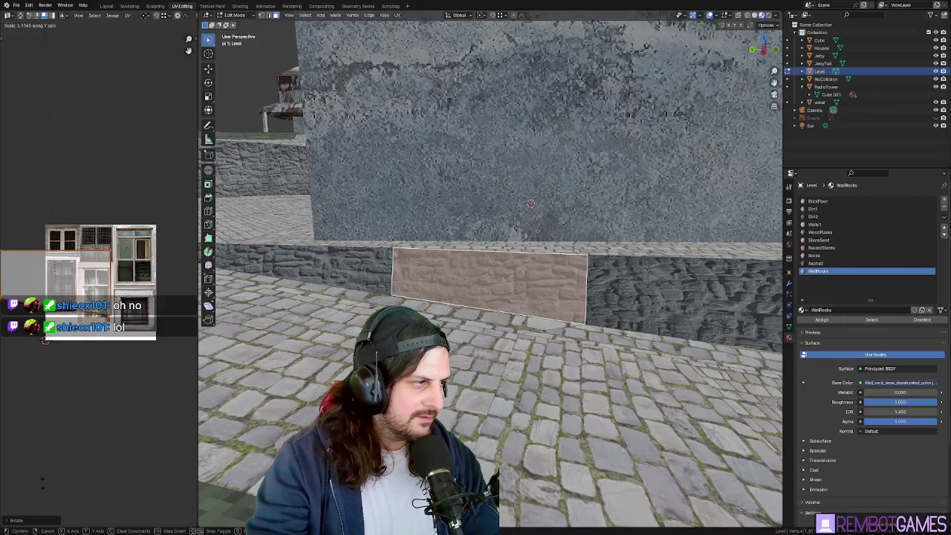
pyautogui.press('g')
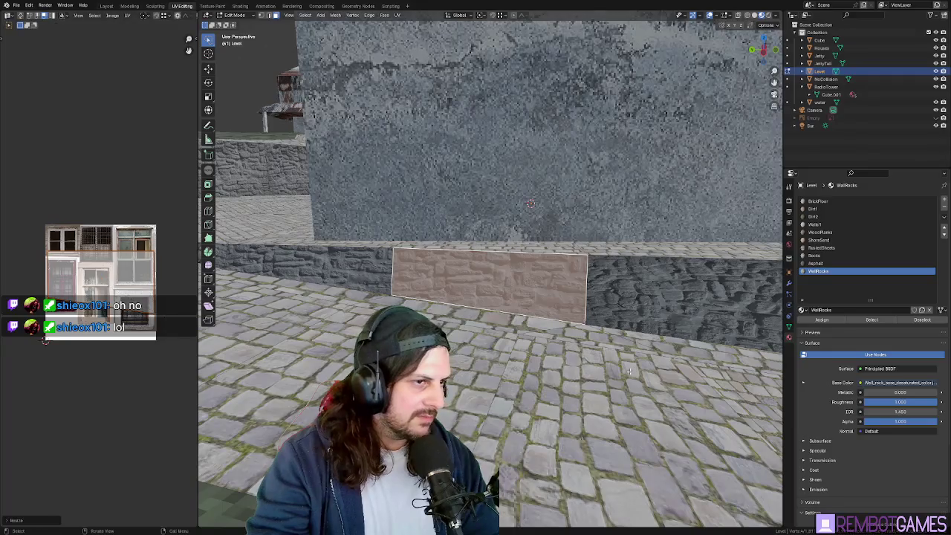
pyautogui.click(561, 382)
# Step: Unwrap the neighbouring wall face, rotate its UVs 90°, shift them, and stretch vertically
pyautogui.click(653, 302)
pyautogui.moveTo(668, 308)
pyautogui.mouseDown(button='middle')
pyautogui.moveTo(647, 299)
pyautogui.moveTo(162, 286)
pyautogui.mouseUp(button='middle')
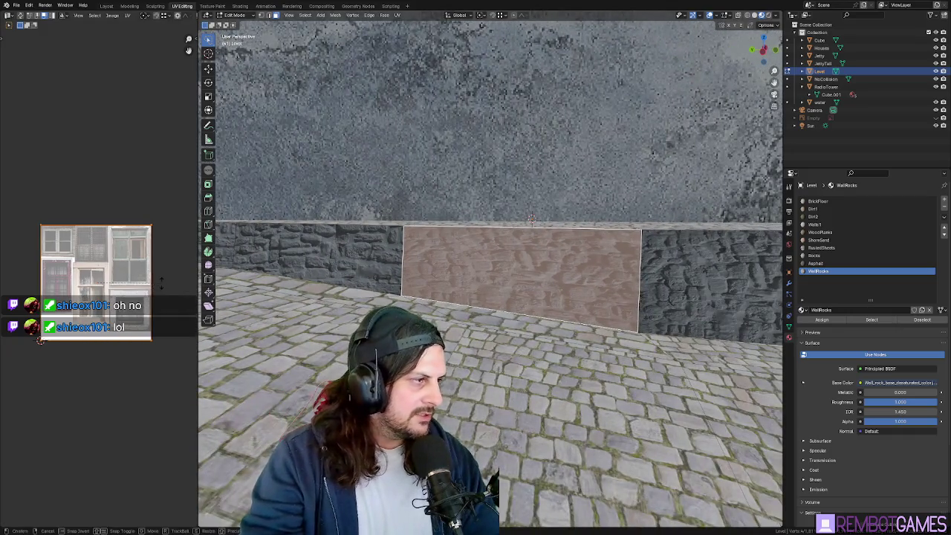
pyautogui.click(162, 287)
pyautogui.press('u')
pyautogui.click(608, 282)
pyautogui.write('r')
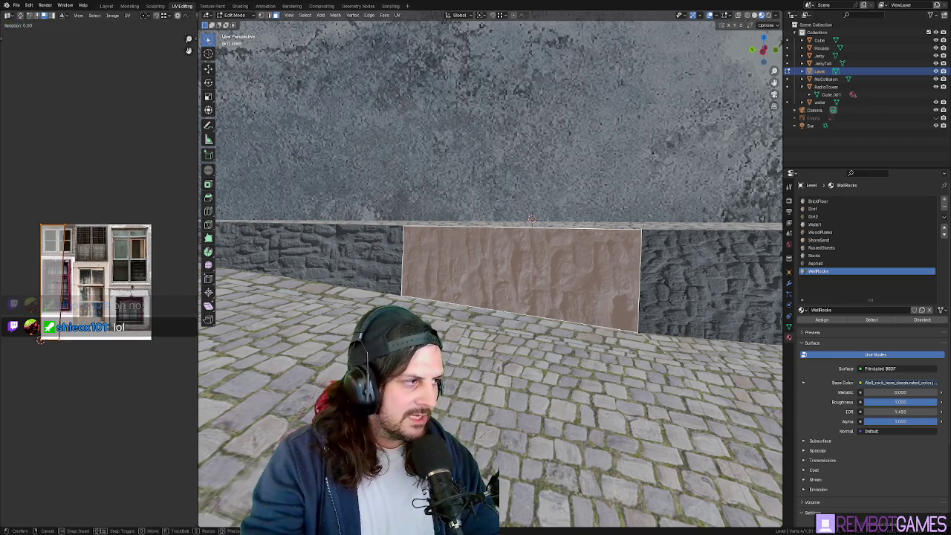
pyautogui.write('90')
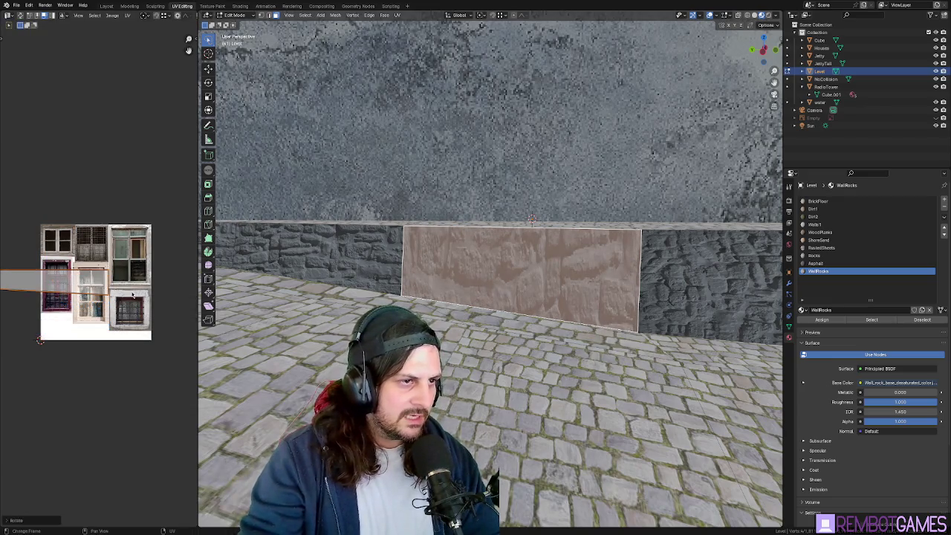
pyautogui.write('g')
pyautogui.click(171, 289)
pyautogui.press('s')
pyautogui.press('y')
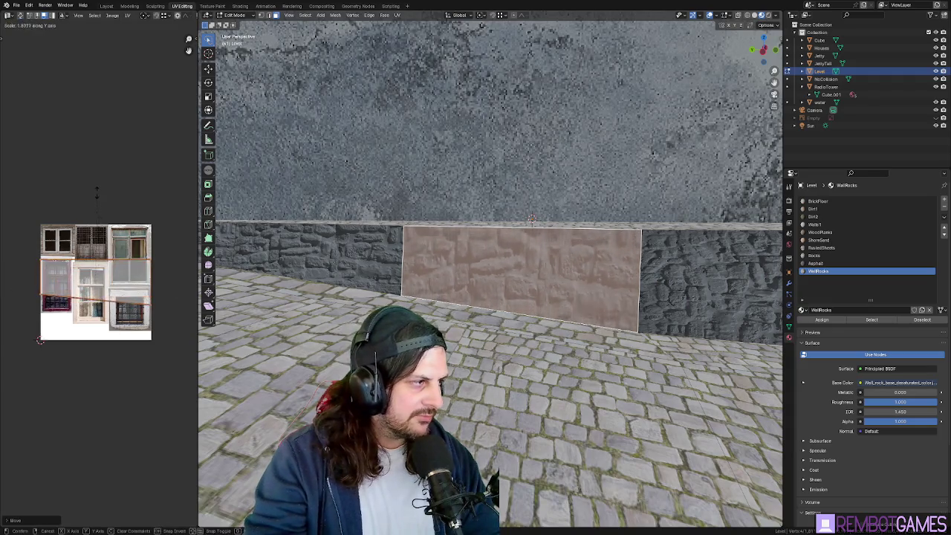
pyautogui.click(40, 340)
# Step: Unwrap the next wall panel, then undo the bad unwrap
pyautogui.moveTo(446, 268)
pyautogui.mouseDown(button='middle')
pyautogui.moveTo(532, 268)
pyautogui.moveTo(537, 281)
pyautogui.mouseUp(button='middle')
pyautogui.press('u')
pyautogui.click(455, 286)
pyautogui.hotkey('ctrl', 'z')
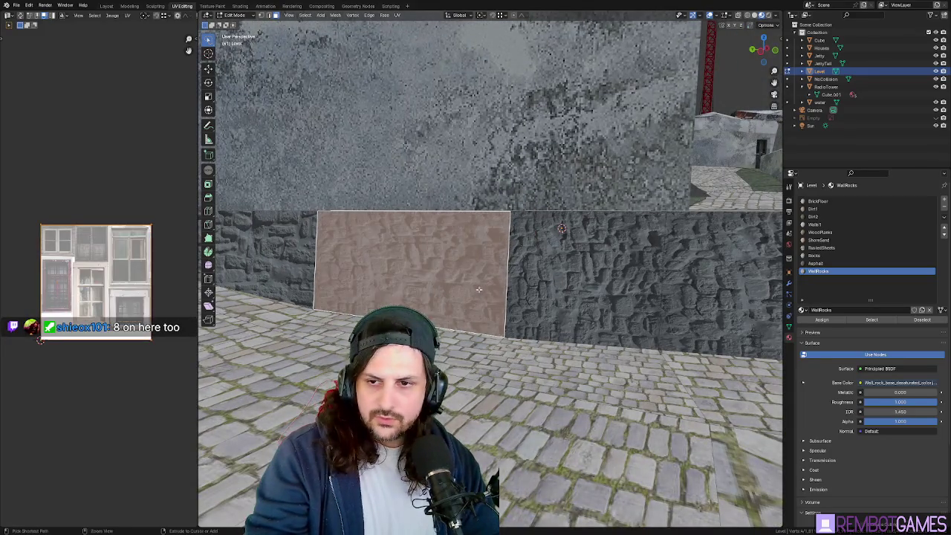
# Step: Reset the UVs on both adjacent wall panels and rotate them upright together
pyautogui.press('u')
pyautogui.click(462, 388)
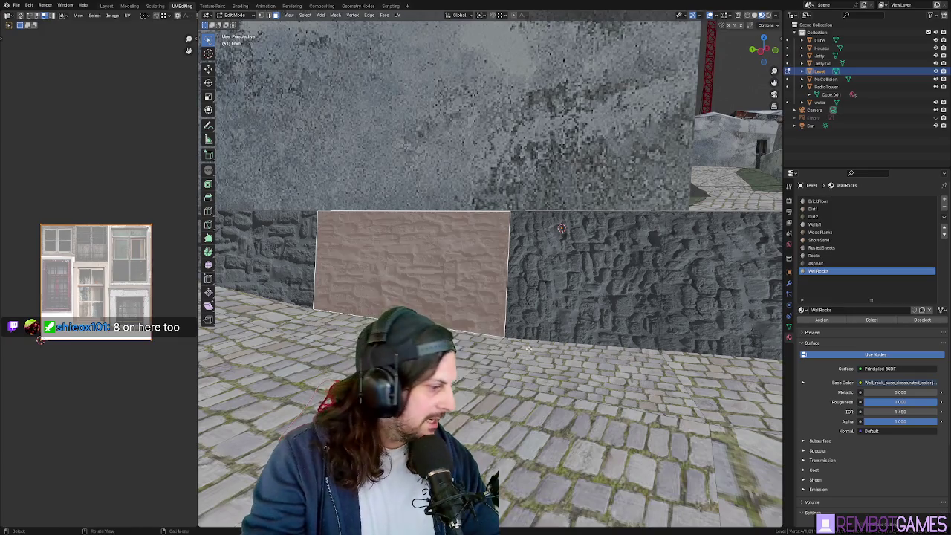
pyautogui.click(581, 317)
pyautogui.press('u')
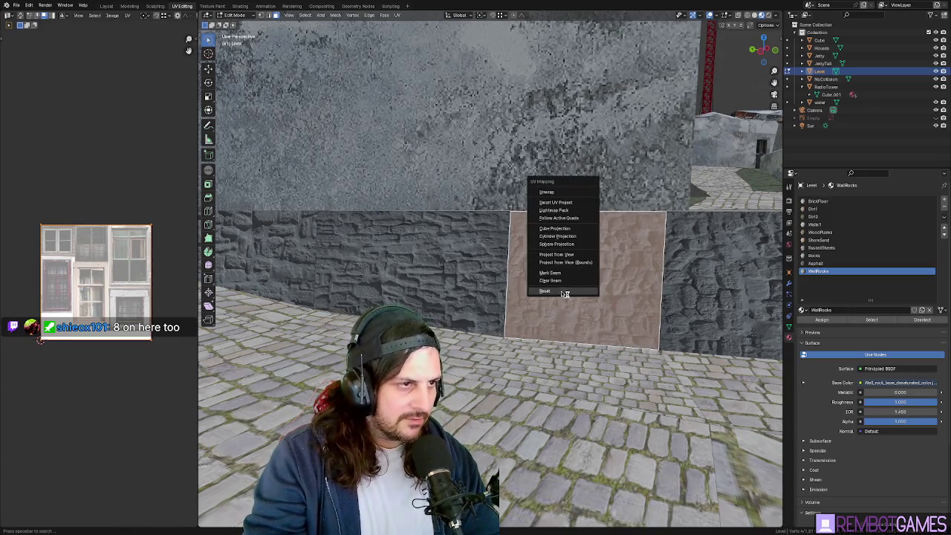
pyautogui.click(565, 294)
pyautogui.moveTo(565, 294); pyautogui.dragTo(484, 287, button='middle')
pyautogui.keyDown('shift'); pyautogui.click(484, 283); pyautogui.keyUp('shift')
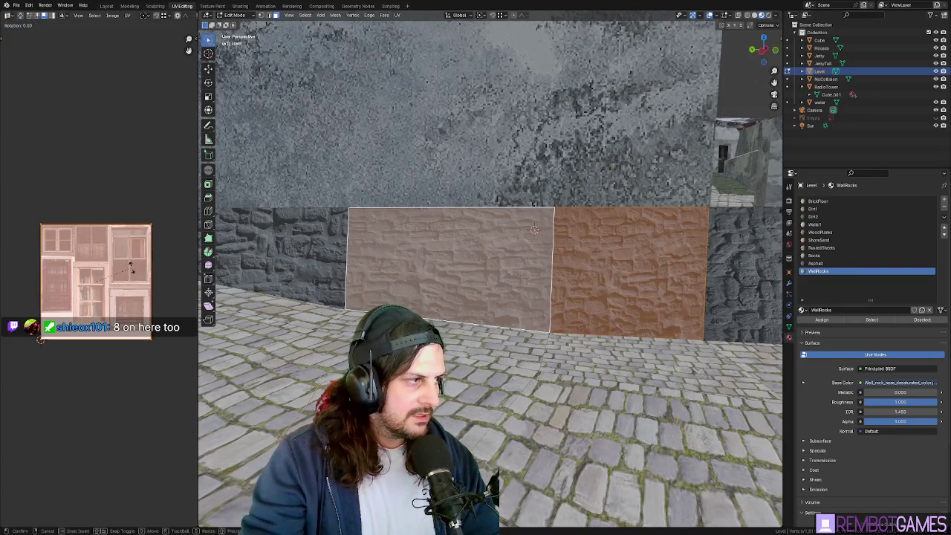
pyautogui.write('r0')
pyautogui.press('Return')
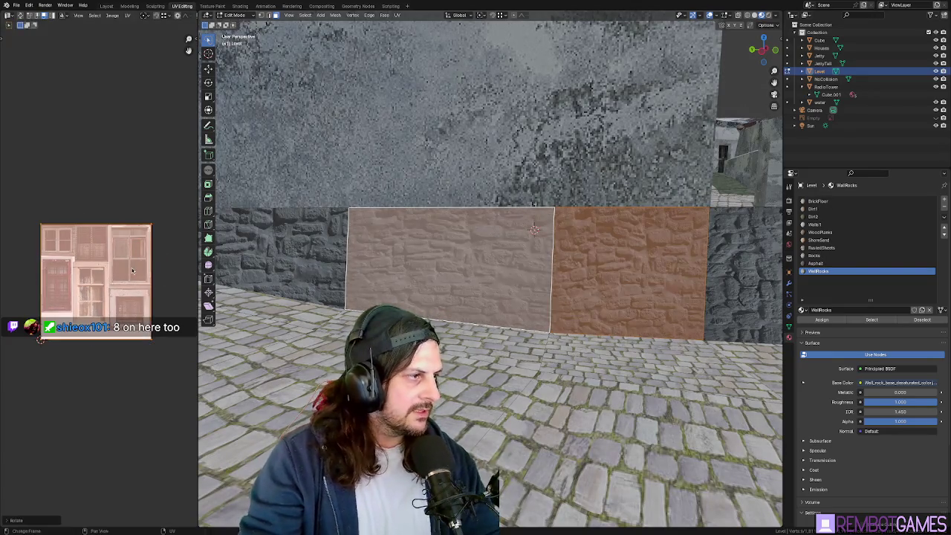
# Step: Return to editing the Level mesh, then select and frame the stone wall face
pyautogui.press('Tab')
pyautogui.moveTo(631, 314)
pyautogui.mouseDown(button='middle')
pyautogui.moveTo(662, 282)
pyautogui.moveTo(637, 286)
pyautogui.moveTo(666, 301)
pyautogui.moveTo(542, 320)
pyautogui.mouseUp(button='middle')
pyautogui.click(820, 101)
pyautogui.press('Tab')
pyautogui.press('Tab')
pyautogui.click(666, 300)
pyautogui.press('Tab')
pyautogui.click(542, 320)
pyautogui.press('KP_Decimal')
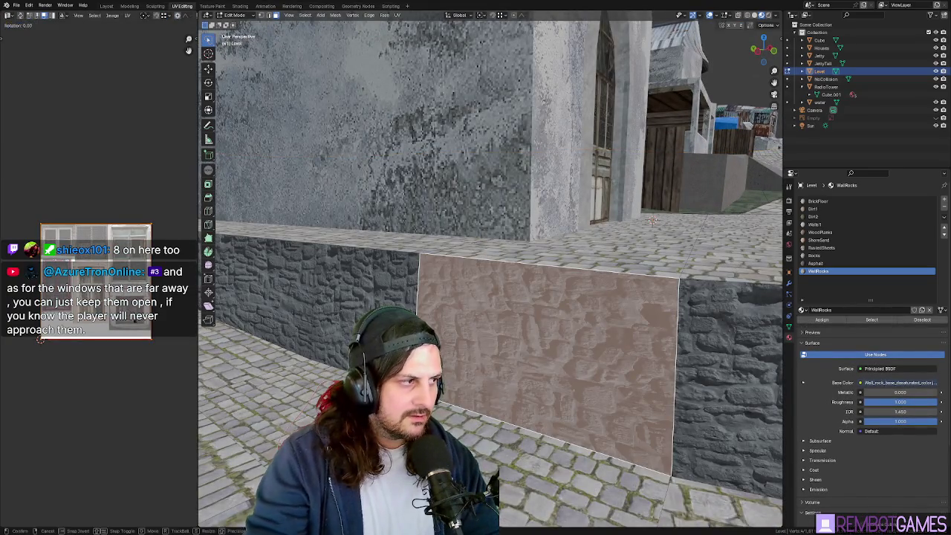
# Step: Rotate that face's UVs 90°, then select the long wall face before the chapel
pyautogui.write('90')
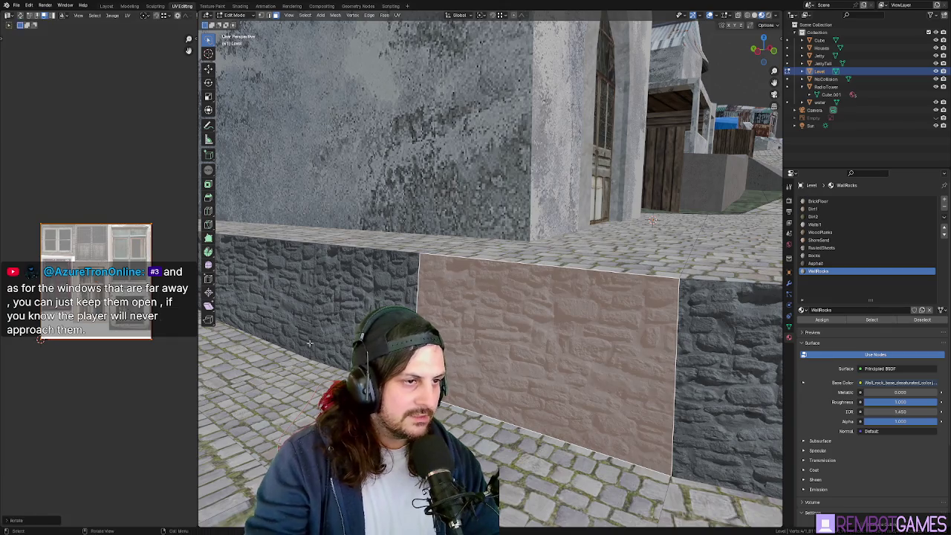
pyautogui.moveTo(659, 368); pyautogui.dragTo(609, 344, button='middle')
pyautogui.scroll(-4, 520, 345)
pyautogui.moveTo(520, 346); pyautogui.dragTo(453, 345, button='middle')
pyautogui.scroll(3, 516, 339)
pyautogui.press('Tab')
pyautogui.moveTo(517, 339)
pyautogui.mouseDown(button='middle')
pyautogui.moveTo(484, 335)
pyautogui.moveTo(473, 291)
pyautogui.mouseUp(button='middle')
pyautogui.press('Tab')
pyautogui.click(472, 292)
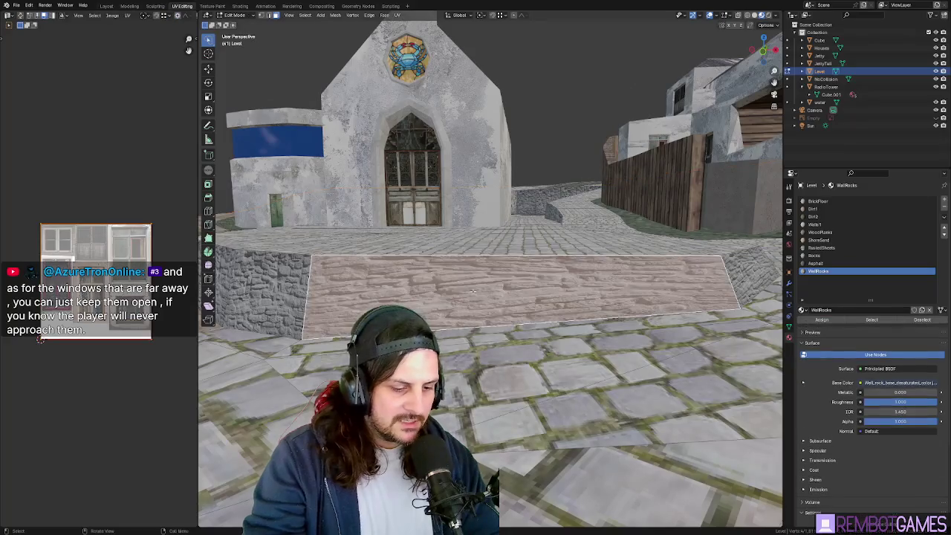
# Step: Smart UV Project the chapel wall, rotate UVs 90°, stretch along Y, and slide along X
pyautogui.press('u')
pyautogui.click(491, 208)
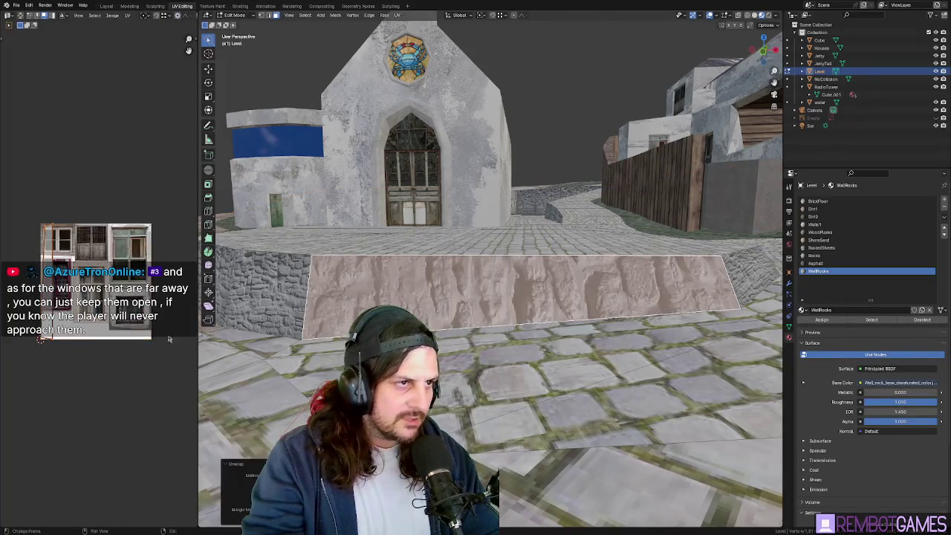
pyautogui.write('r90')
pyautogui.press('Return')
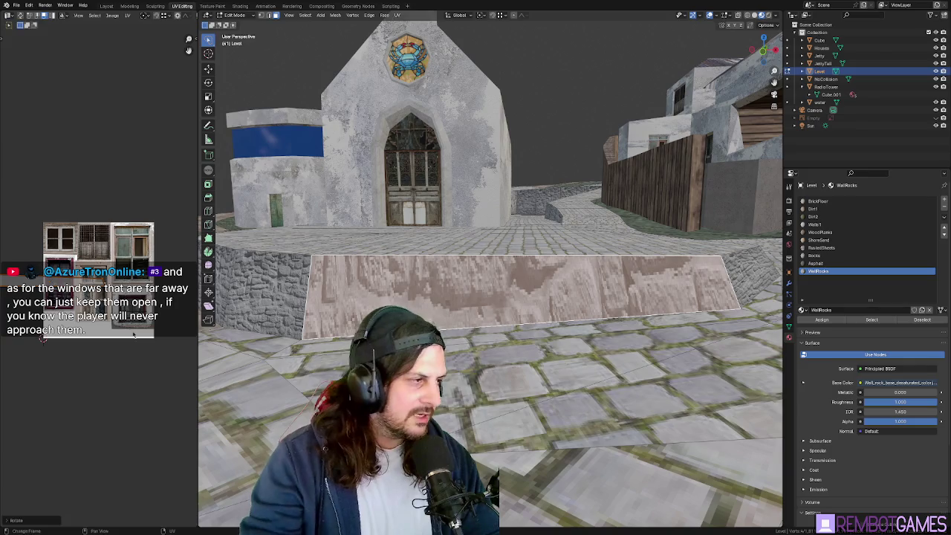
pyautogui.press('s')
pyautogui.press('y')
pyautogui.press('Return')
pyautogui.press('g')
pyautogui.press('x')
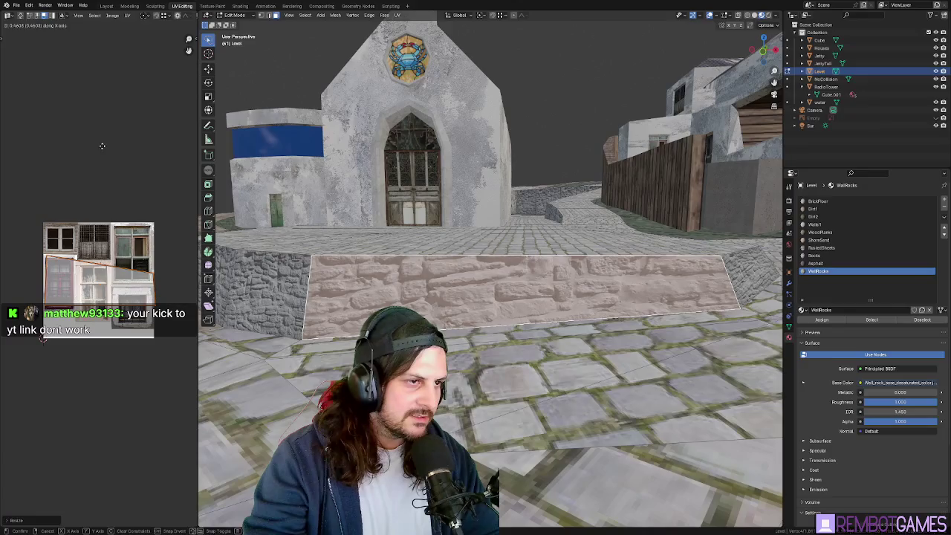